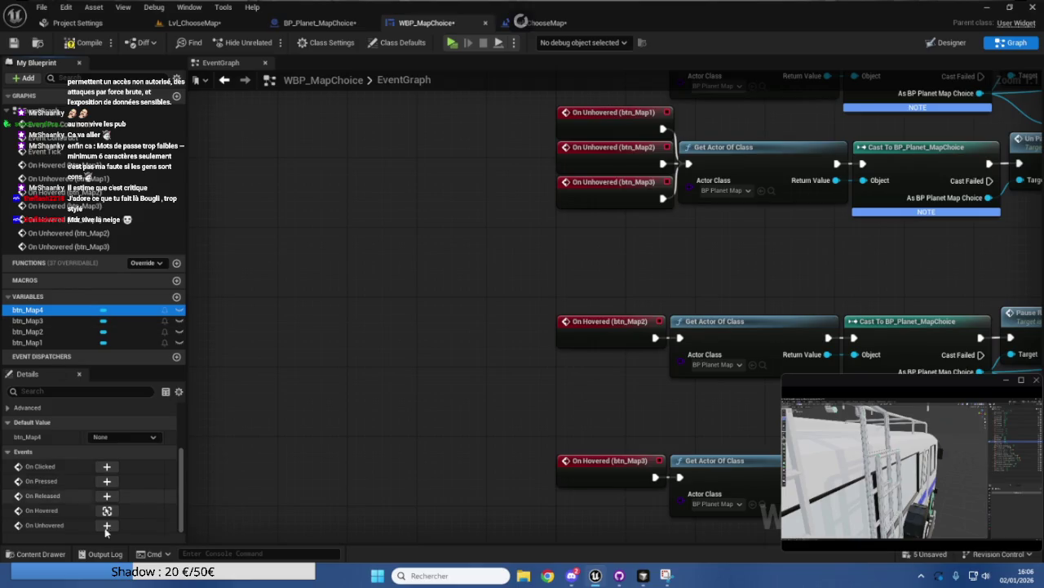
Add an On Unhovered event for btn_Map4 and wire it into Get Actor Of Class, then return to Lvl_ChooseMap.
{"action": "left_click", "coordinate": [105, 528]}
{"action": "mouse_move", "coordinate": [602, 303]}
{"action": "left_mouse_down"}
{"action": "mouse_move", "coordinate": [607, 151]}
{"action": "mouse_move", "coordinate": [625, 52]}
{"action": "mouse_move", "coordinate": [607, 65]}
{"action": "mouse_move", "coordinate": [605, 231]}
{"action": "mouse_move", "coordinate": [596, 209]}
{"action": "left_mouse_up"}
{"action": "mouse_move", "coordinate": [662, 226]}
{"action": "left_mouse_down"}
{"action": "mouse_move", "coordinate": [681, 227]}
{"action": "mouse_move", "coordinate": [688, 158]}
{"action": "left_mouse_up"}
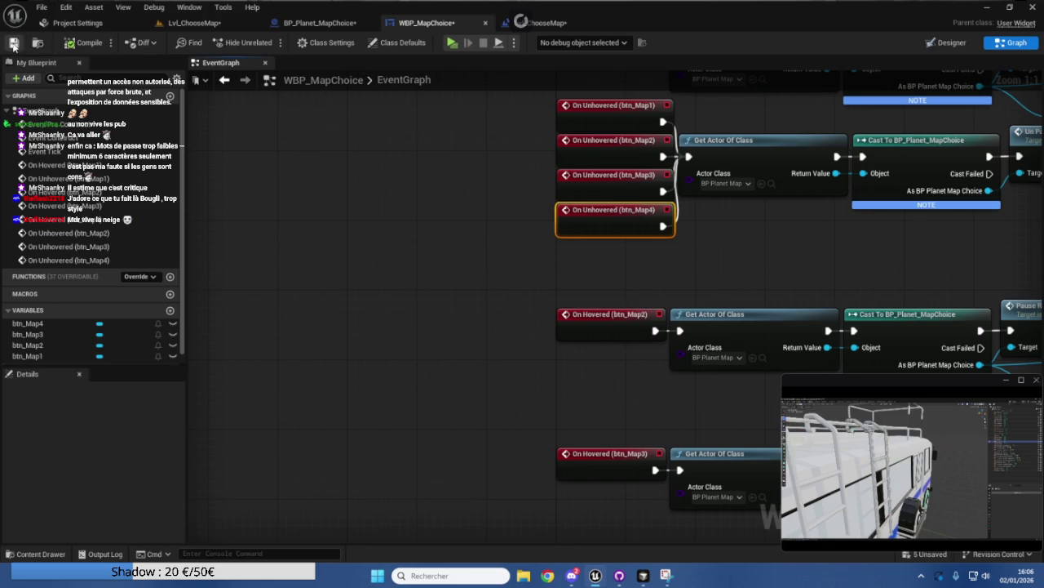
{"action": "left_click", "coordinate": [232, 23]}
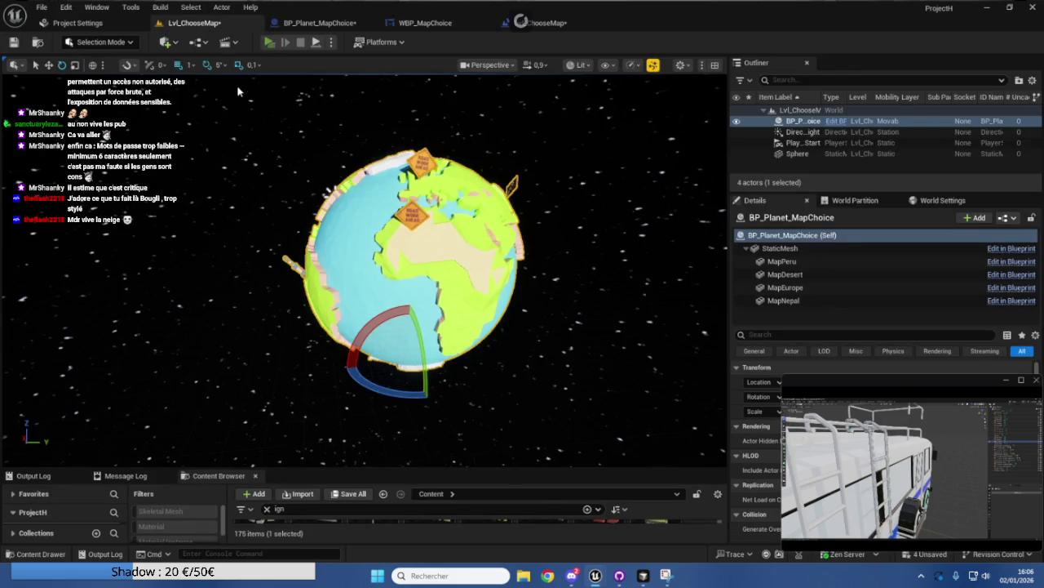
{"action": "key", "text": "alt+p"}
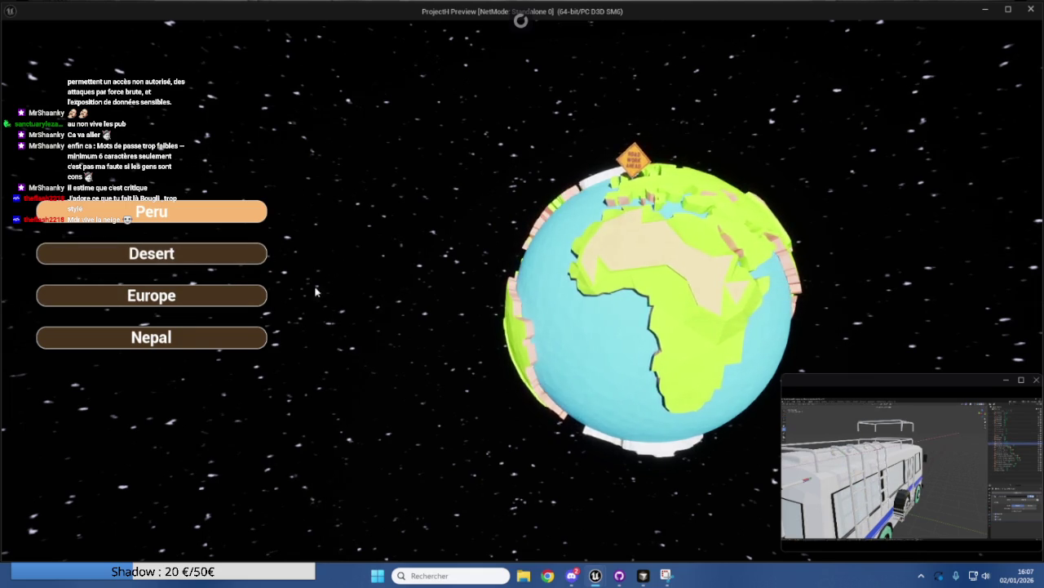
{"action": "left_click", "coordinate": [223, 343]}
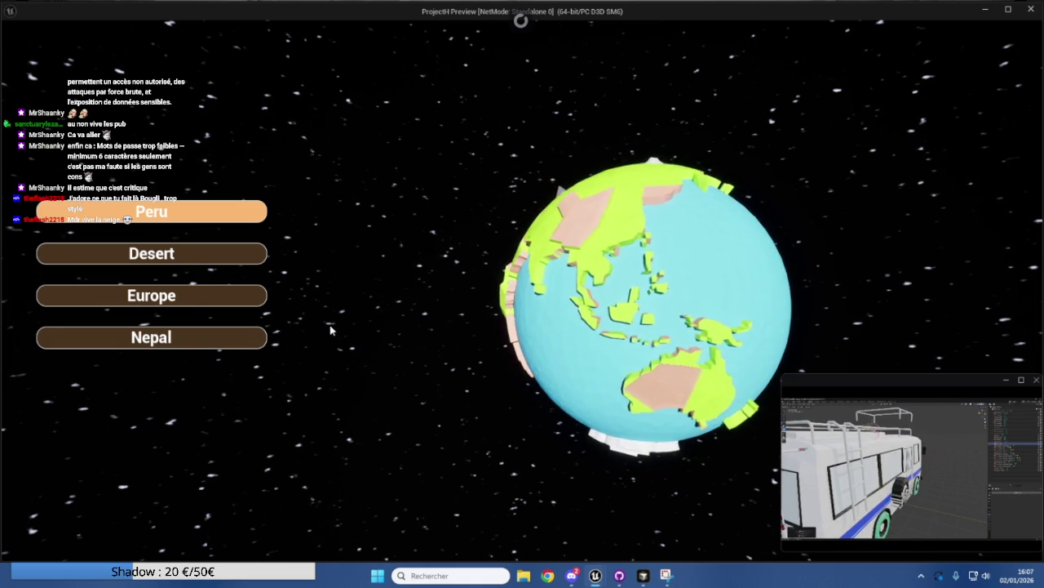
{"action": "key", "text": "Escape"}
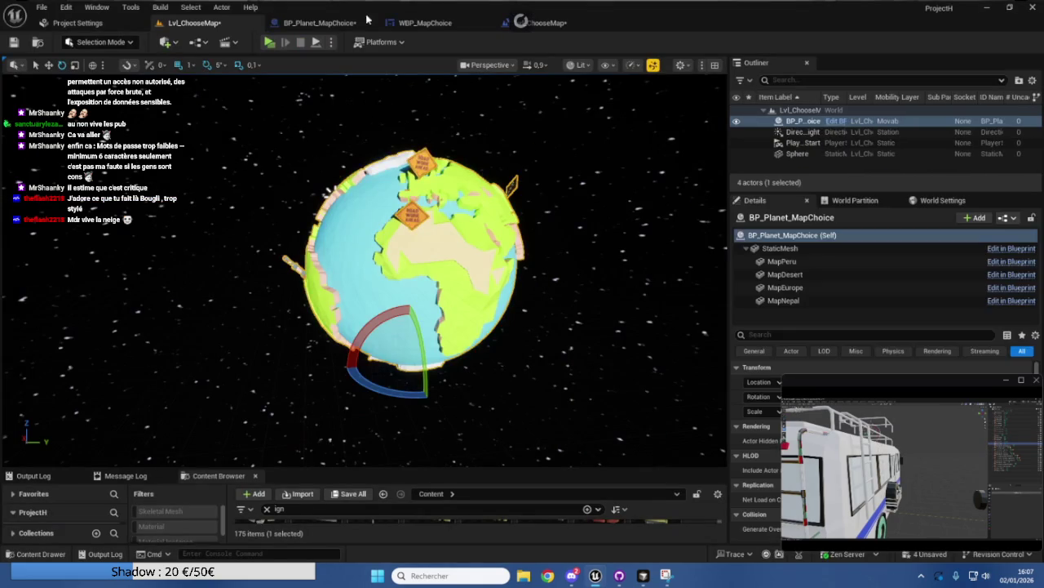
{"action": "left_click", "coordinate": [334, 23]}
In the WBP_MapChoice Designer, append '(Coming Soon)' to the Desert button's label.
{"action": "left_click", "coordinate": [422, 23]}
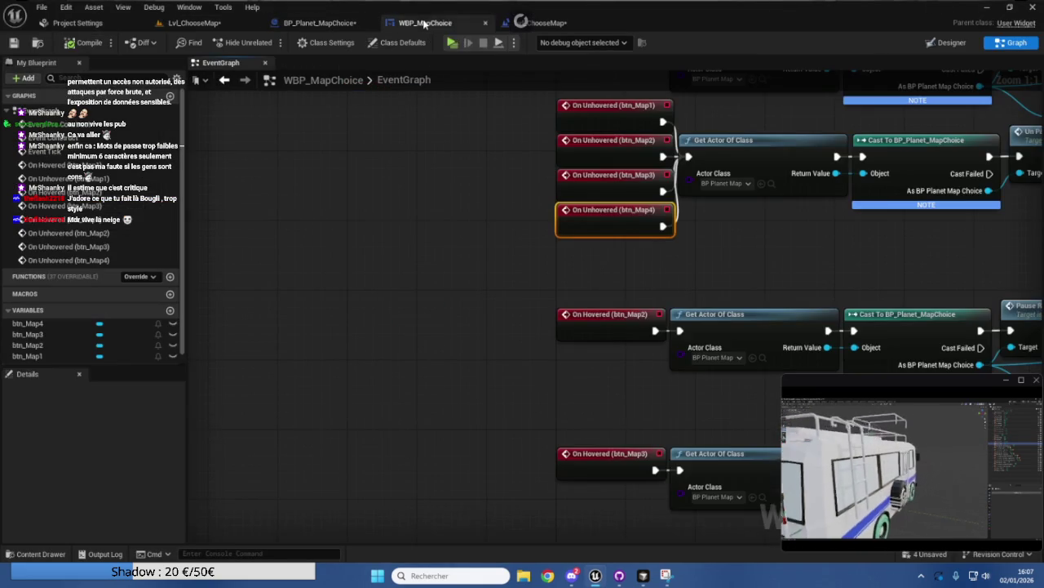
{"action": "left_click", "coordinate": [936, 47]}
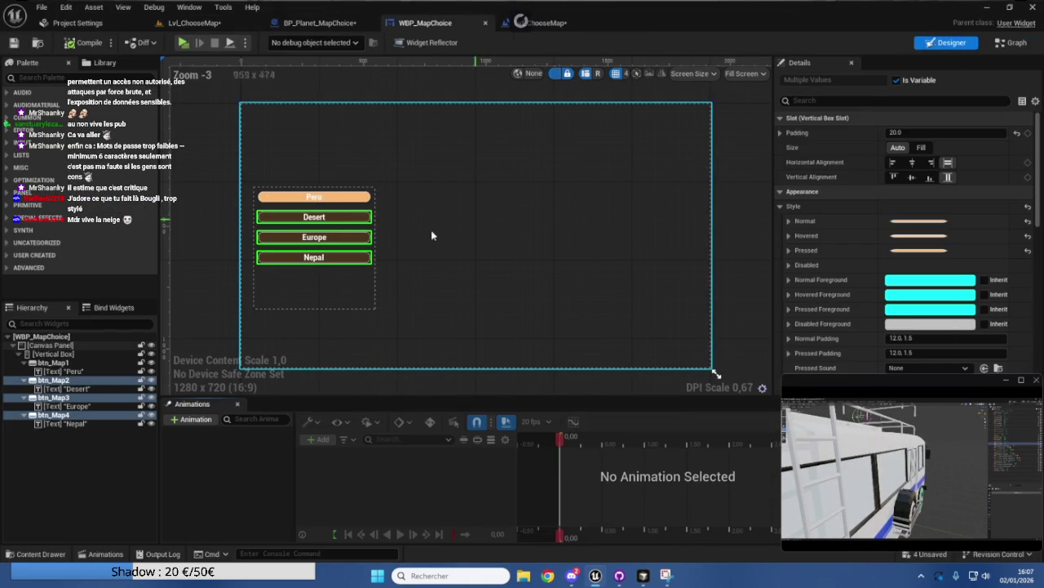
{"action": "left_click", "coordinate": [319, 219]}
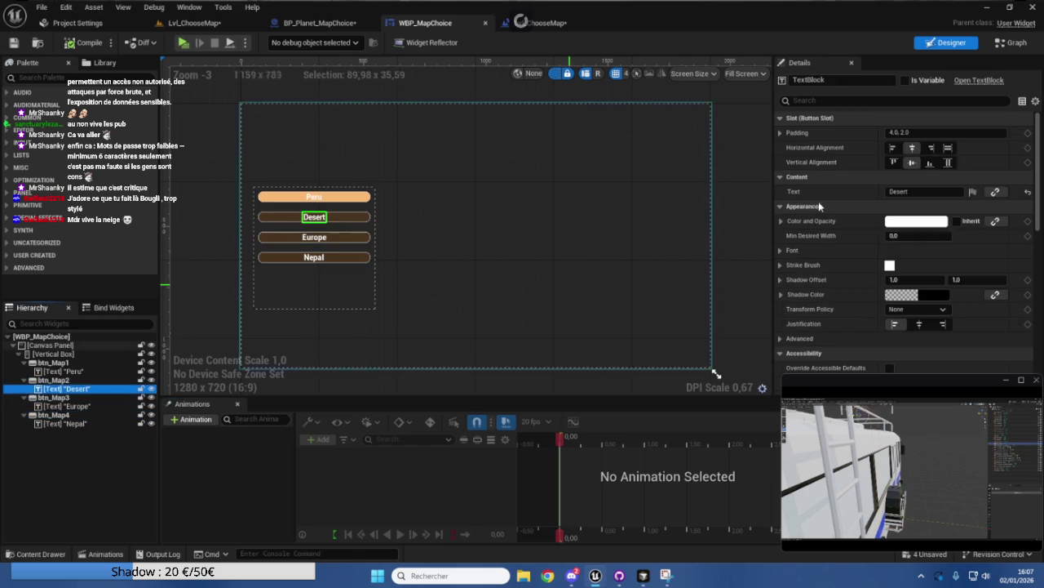
{"action": "left_click", "coordinate": [929, 191]}
{"action": "type", "text": "(Commin"}
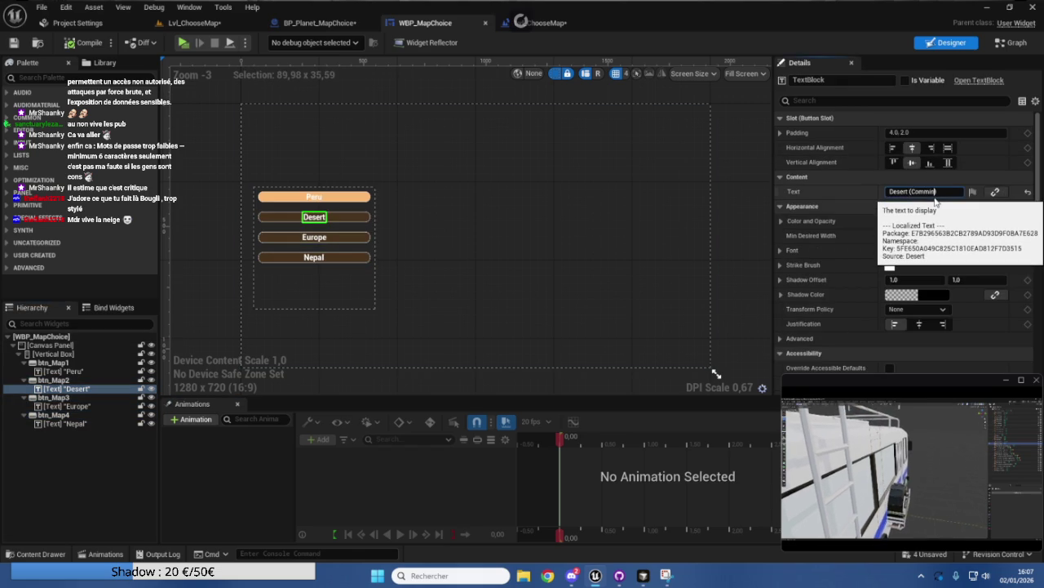
{"action": "key", "text": "BackSpace"}
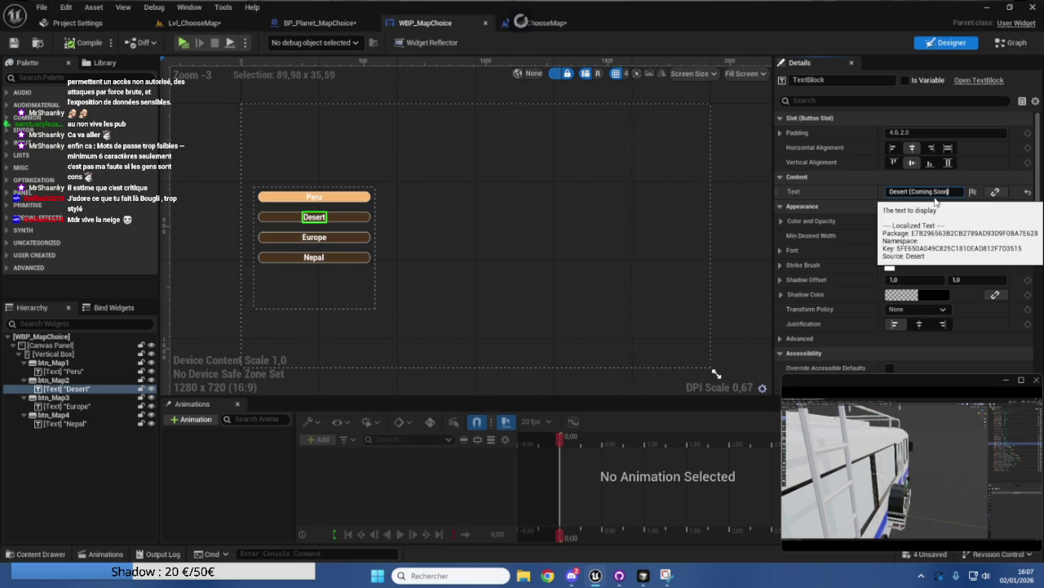
{"action": "type", "text": ")"}
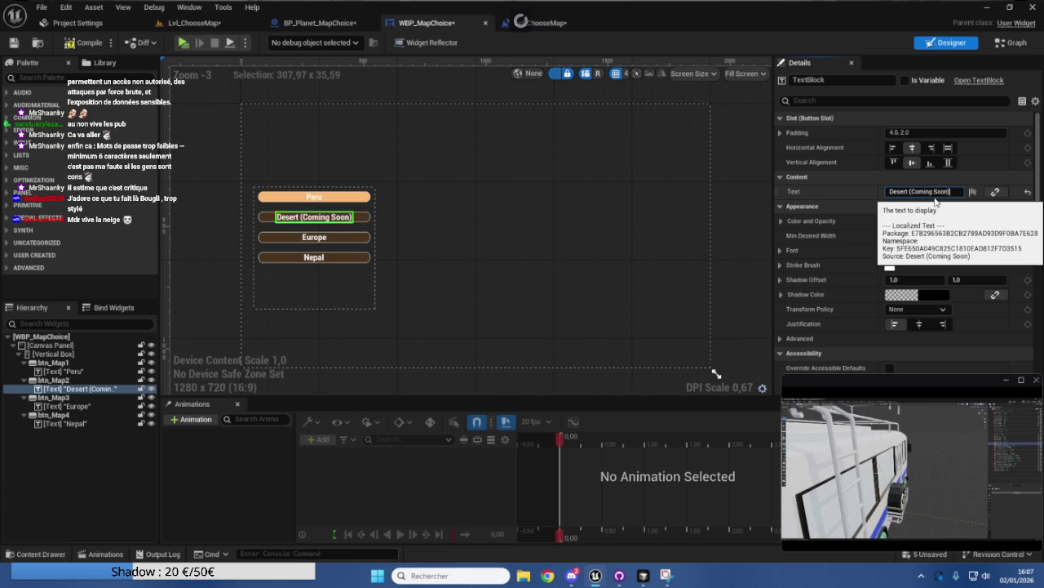
{"action": "left_click_drag", "start_coordinate": [949, 191], "coordinate": [926, 191]}
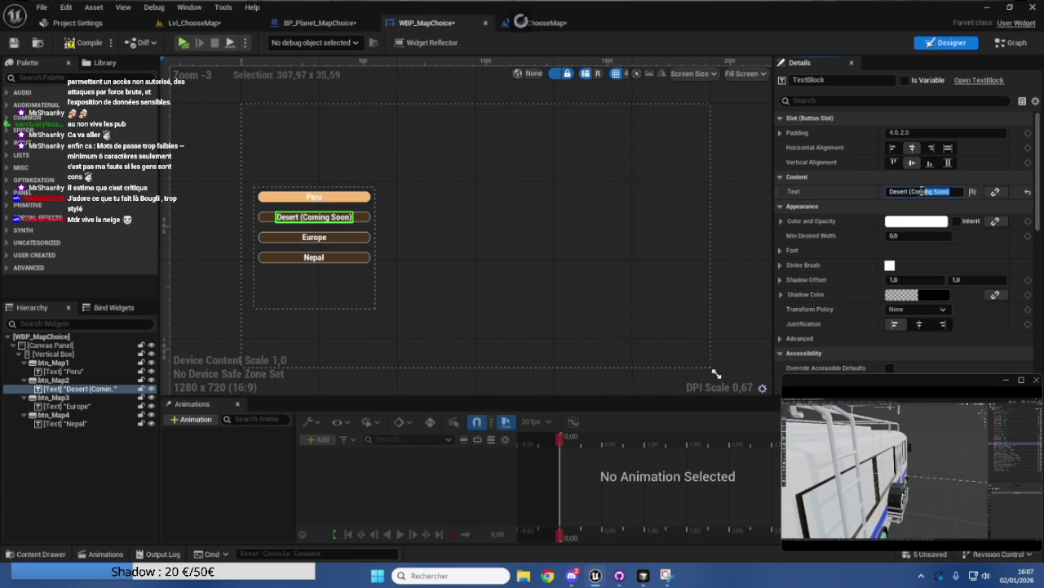
Add '(Coming Soon)' to the Europe and Nepal button labels.
{"action": "left_click", "coordinate": [314, 237]}
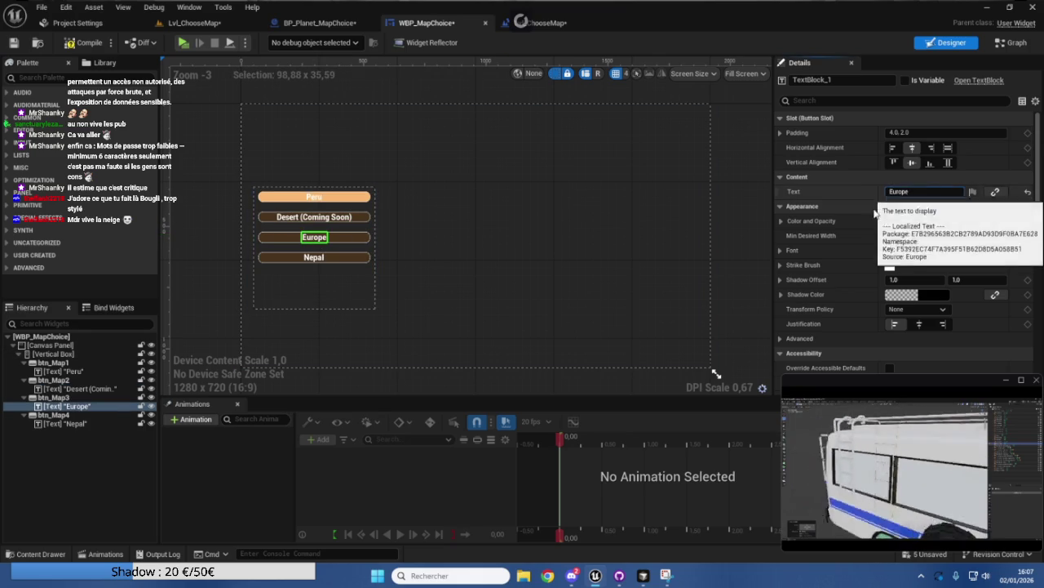
{"action": "type", "text": "(Coming Soon)"}
{"action": "left_click", "coordinate": [318, 259]}
{"action": "left_click", "coordinate": [922, 191]}
{"action": "key", "text": "ctrl+v"}
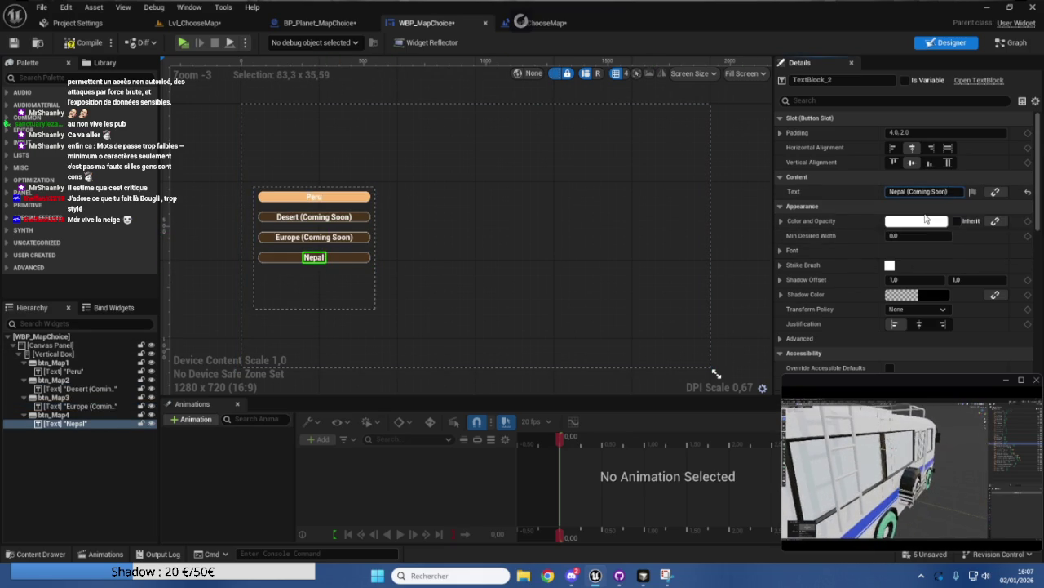
{"action": "key", "text": "Return"}
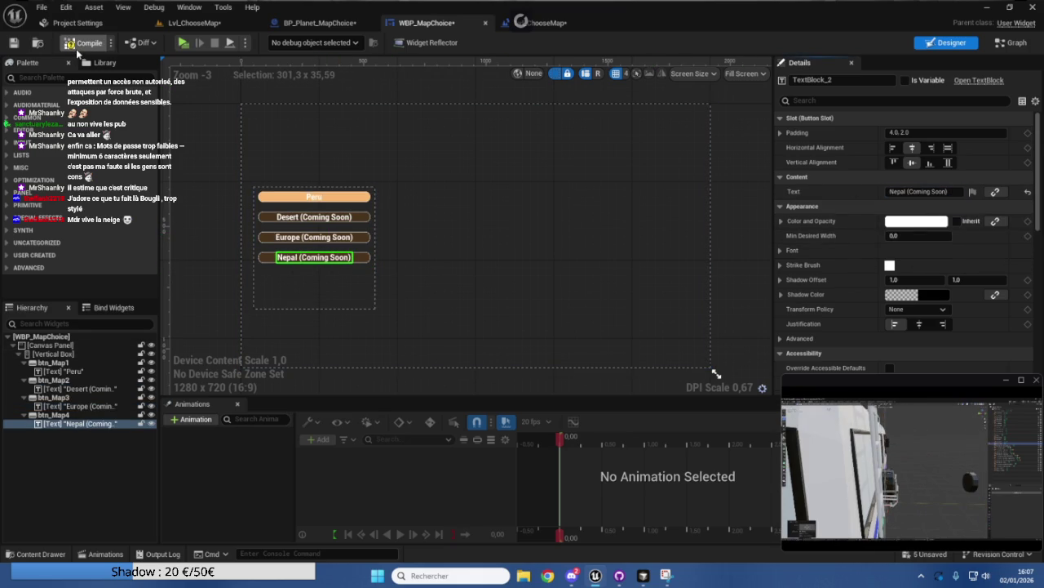
{"action": "left_click", "coordinate": [318, 23]}
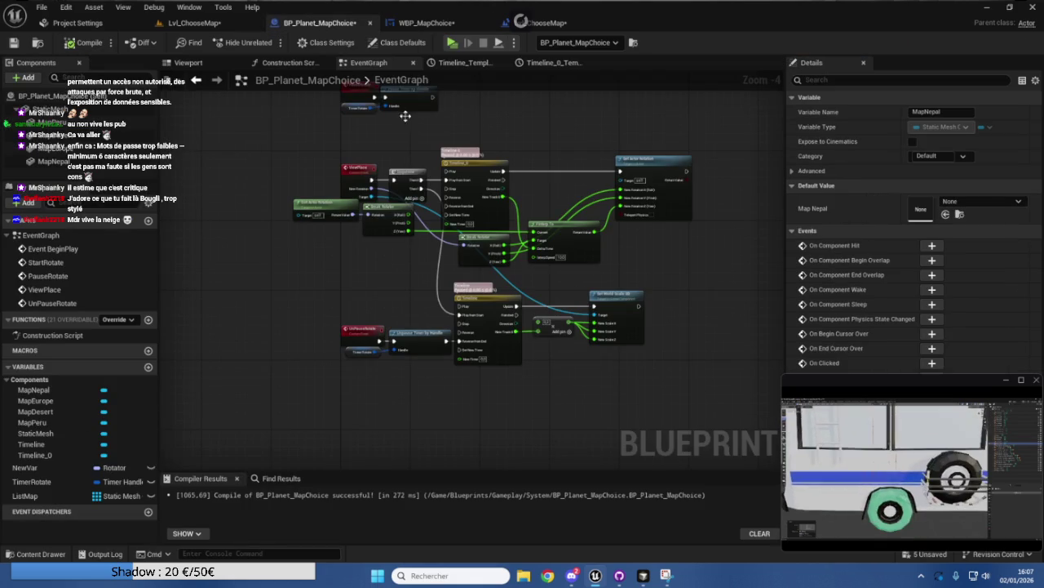
In the WBP_MapChoice graph, box-select the On Unhovered event nodes and move them slightly lower.
{"action": "left_click", "coordinate": [426, 23]}
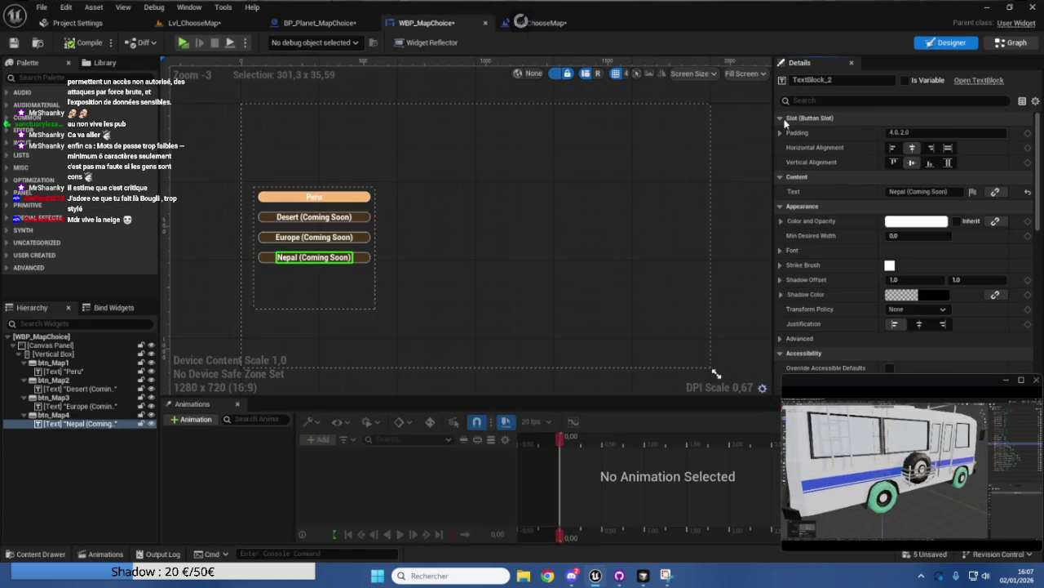
{"action": "left_click", "coordinate": [1011, 42]}
{"action": "scroll", "coordinate": [537, 257], "scroll_direction": "down", "scroll_amount": 1}
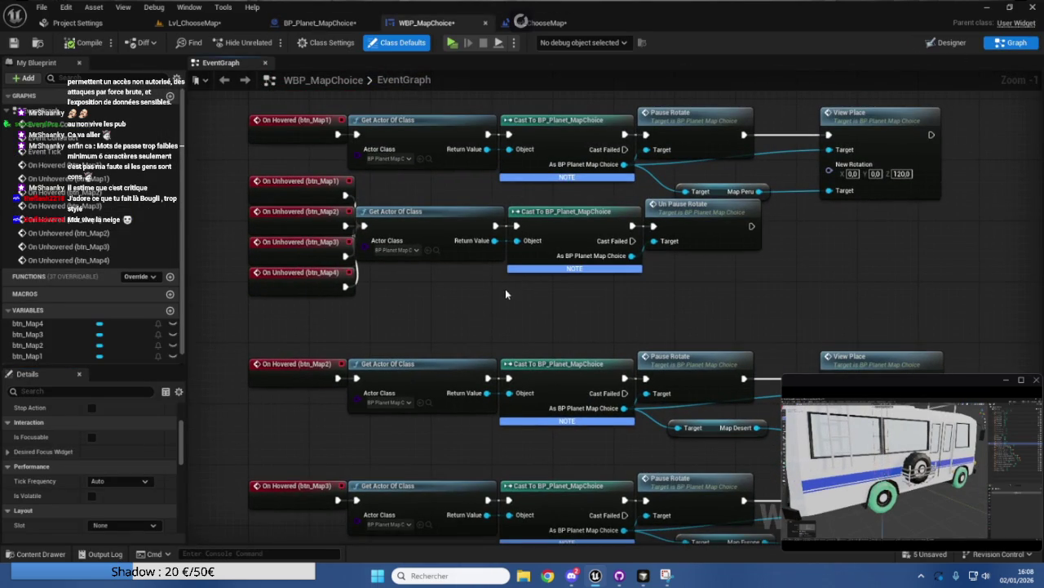
{"action": "mouse_move", "coordinate": [268, 319]}
{"action": "left_mouse_down"}
{"action": "mouse_move", "coordinate": [564, 213]}
{"action": "mouse_move", "coordinate": [763, 175]}
{"action": "left_mouse_up"}
{"action": "left_click_drag", "start_coordinate": [660, 204], "coordinate": [660, 221]}
{"action": "left_click", "coordinate": [539, 189]}
{"action": "left_click", "coordinate": [305, 25]}
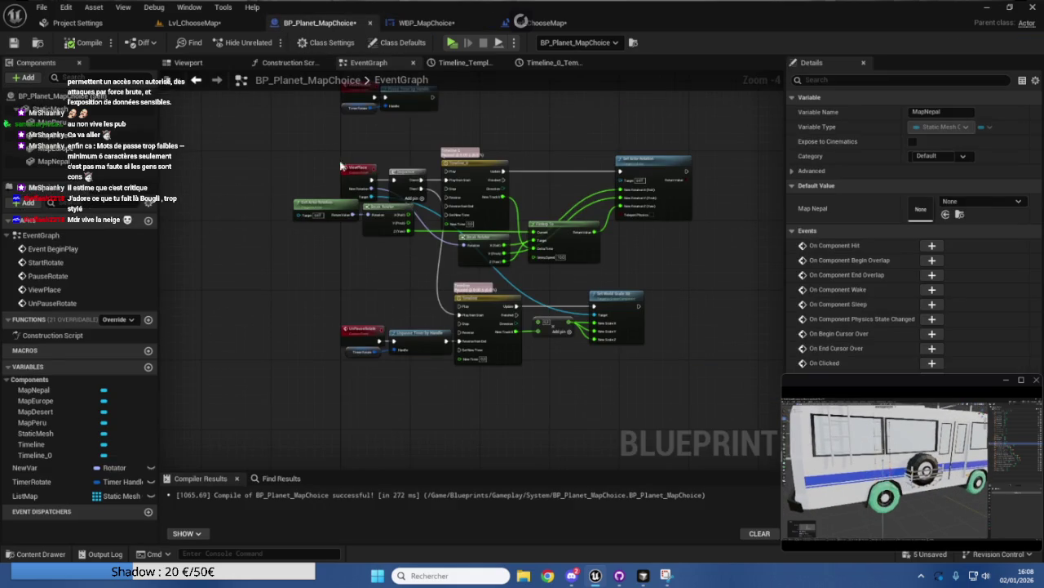
{"action": "scroll", "coordinate": [403, 269], "scroll_direction": "up", "scroll_amount": 1}
{"action": "left_click_drag", "start_coordinate": [407, 273], "coordinate": [365, 234]}
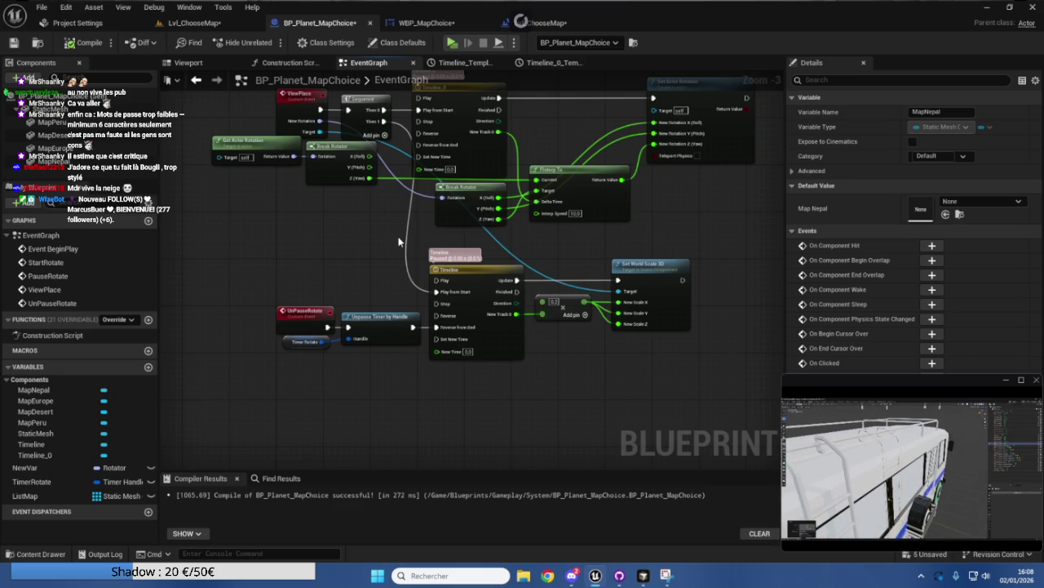
{"action": "left_click_drag", "start_coordinate": [361, 228], "coordinate": [365, 288]}
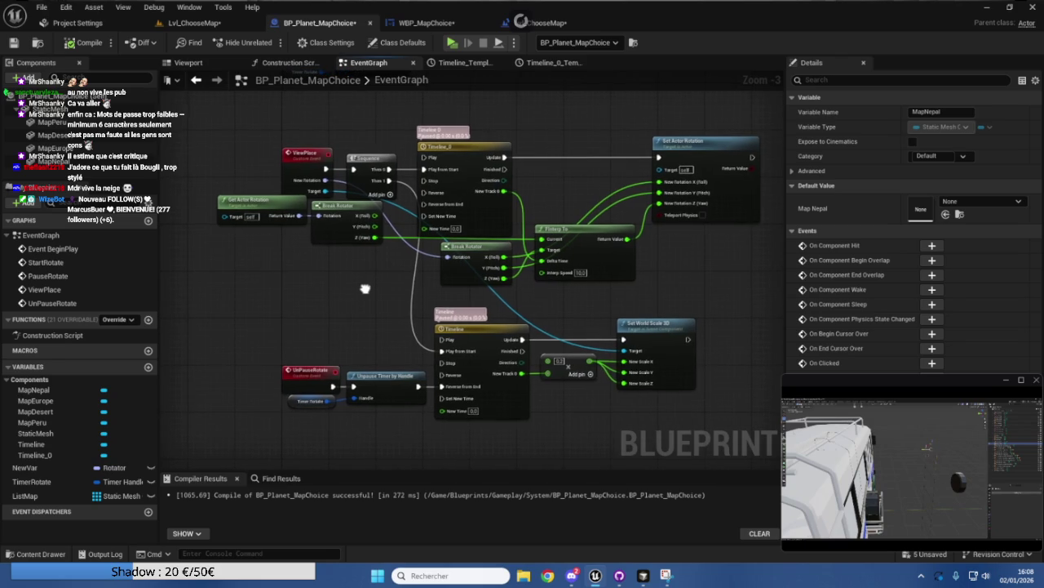
{"action": "mouse_move", "coordinate": [637, 351]}
{"action": "left_mouse_down"}
{"action": "mouse_move", "coordinate": [461, 371]}
{"action": "mouse_move", "coordinate": [457, 390]}
{"action": "mouse_move", "coordinate": [367, 428]}
{"action": "mouse_move", "coordinate": [373, 311]}
{"action": "mouse_move", "coordinate": [377, 320]}
{"action": "left_mouse_up"}
{"action": "key", "text": "Escape"}
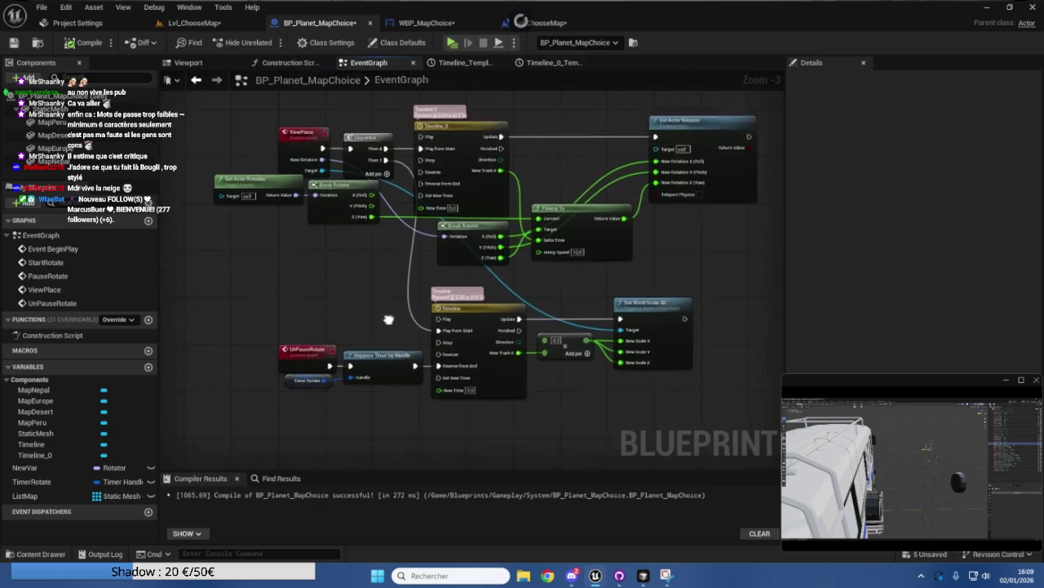
{"action": "left_click_drag", "start_coordinate": [287, 352], "coordinate": [656, 255]}
Duplicate the Timeline, Add and Set World Scale 3D nodes and wire Unpause Timer by Handle to Timeline_1.
{"action": "left_click", "coordinate": [560, 348]}
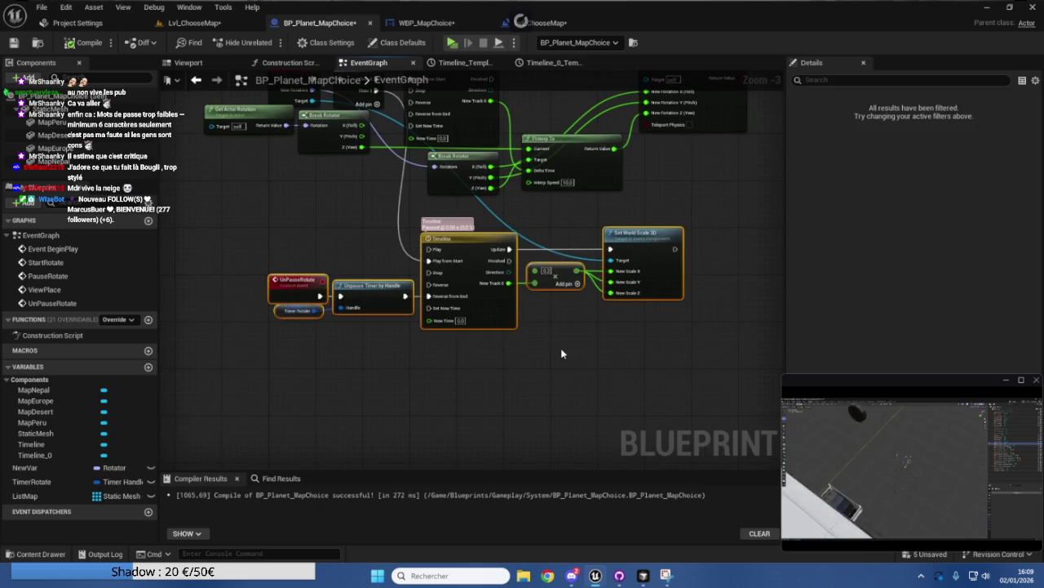
{"action": "left_click_drag", "start_coordinate": [674, 352], "coordinate": [505, 260]}
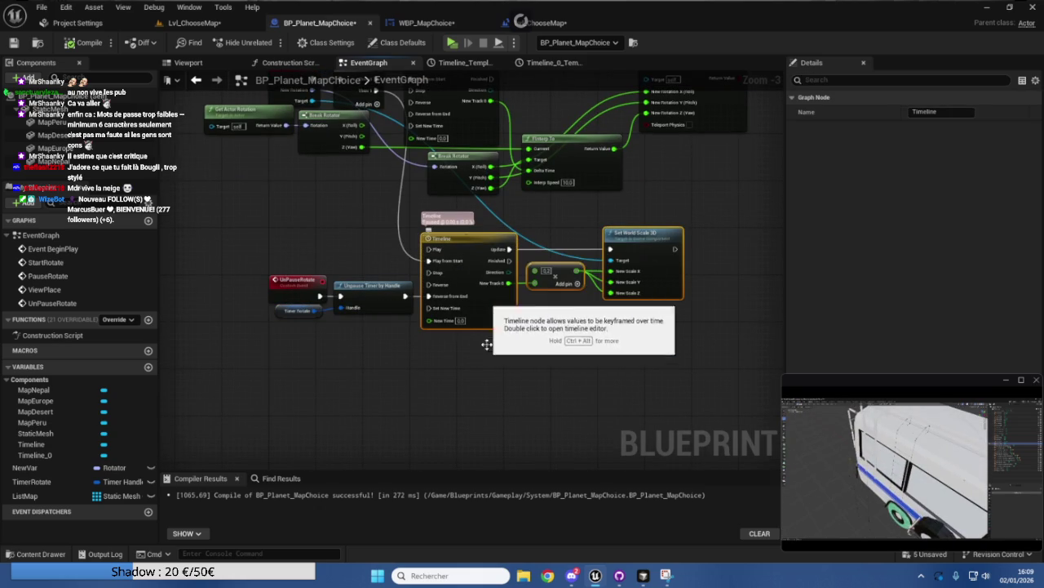
{"action": "key", "text": "ctrl+c"}
{"action": "key", "text": "ctrl+v"}
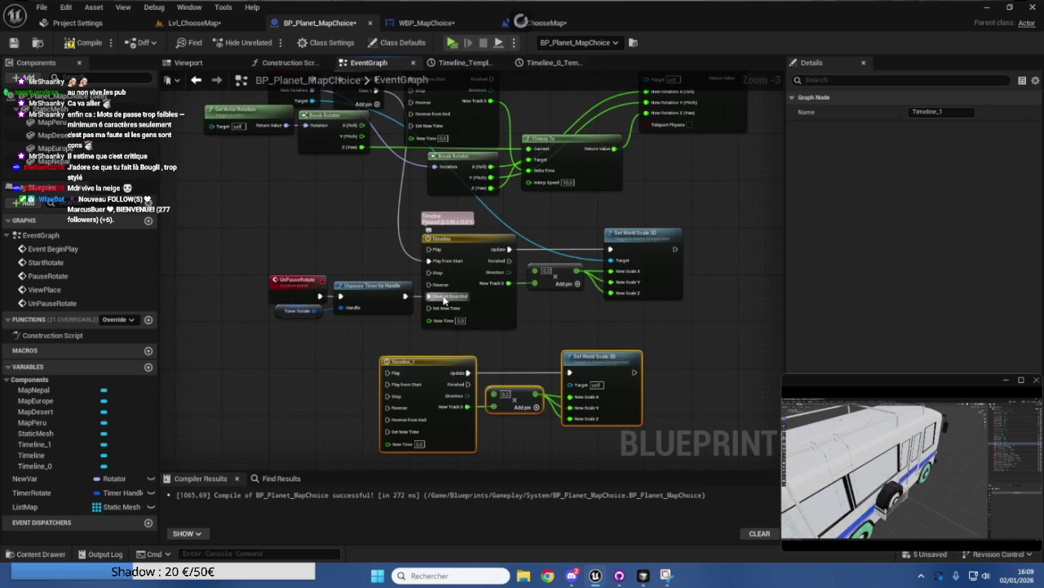
{"action": "mouse_move", "coordinate": [404, 296]}
{"action": "left_mouse_down"}
{"action": "mouse_move", "coordinate": [379, 406]}
{"action": "mouse_move", "coordinate": [389, 419]}
{"action": "left_mouse_up"}
Arrange the original and Timeline_1 node groups, then compile and save BP_Planet_MapChoice.
{"action": "mouse_move", "coordinate": [679, 311]}
{"action": "left_mouse_down"}
{"action": "mouse_move", "coordinate": [448, 237]}
{"action": "mouse_move", "coordinate": [511, 240]}
{"action": "mouse_move", "coordinate": [671, 146]}
{"action": "left_mouse_up"}
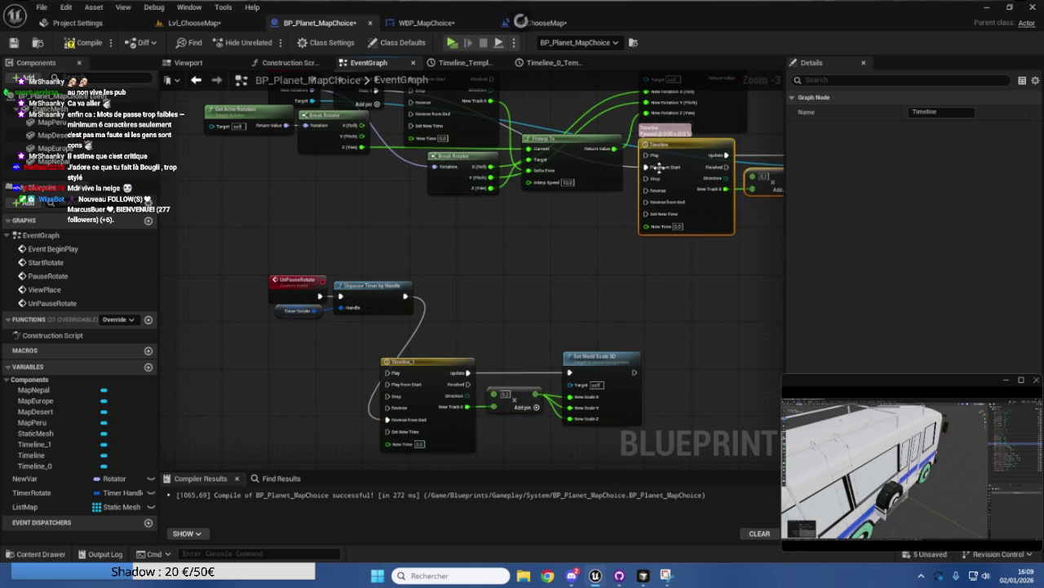
{"action": "left_click_drag", "start_coordinate": [677, 318], "coordinate": [462, 387]}
{"action": "mouse_move", "coordinate": [441, 344]}
{"action": "left_mouse_down"}
{"action": "mouse_move", "coordinate": [498, 269]}
{"action": "mouse_move", "coordinate": [480, 246]}
{"action": "mouse_move", "coordinate": [482, 222]}
{"action": "left_mouse_up"}
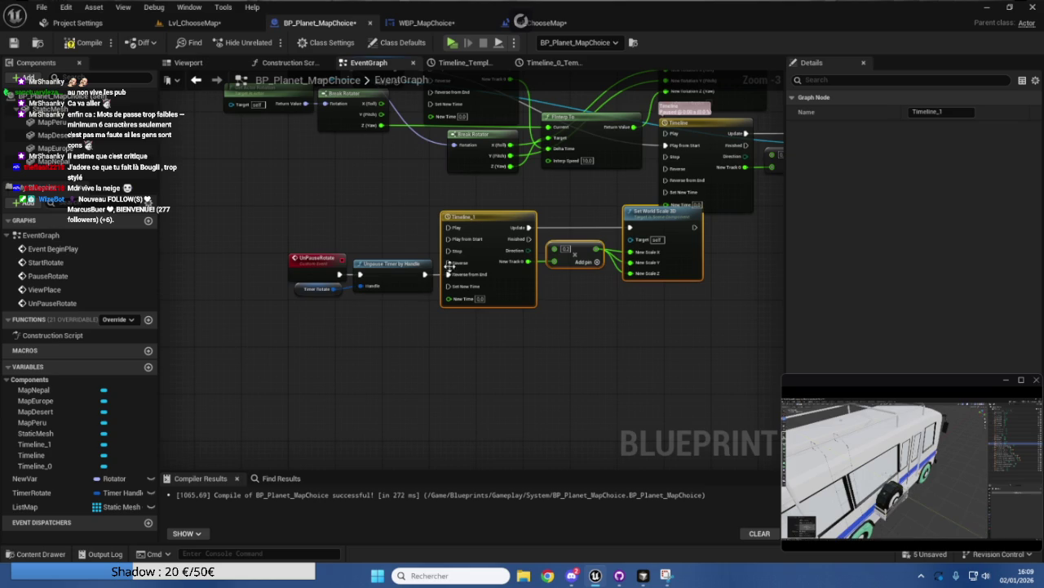
{"action": "mouse_move", "coordinate": [342, 336]}
{"action": "left_mouse_down"}
{"action": "mouse_move", "coordinate": [662, 235]}
{"action": "mouse_move", "coordinate": [648, 231]}
{"action": "mouse_move", "coordinate": [651, 271]}
{"action": "mouse_move", "coordinate": [600, 292]}
{"action": "mouse_move", "coordinate": [355, 335]}
{"action": "mouse_move", "coordinate": [352, 356]}
{"action": "mouse_move", "coordinate": [337, 310]}
{"action": "mouse_move", "coordinate": [315, 316]}
{"action": "mouse_move", "coordinate": [306, 353]}
{"action": "left_mouse_up"}
{"action": "left_click", "coordinate": [645, 343]}
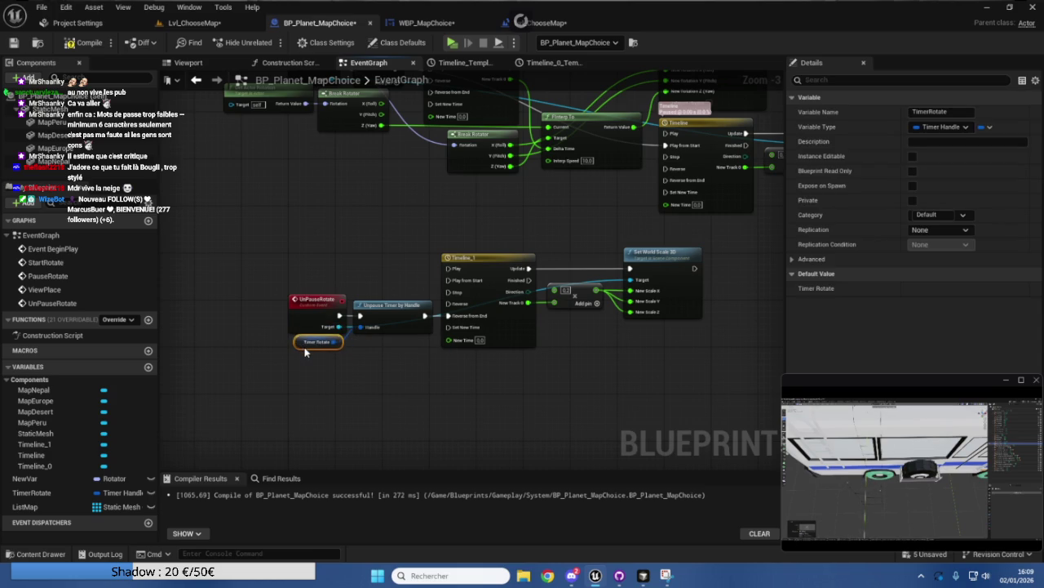
{"action": "left_click", "coordinate": [380, 366]}
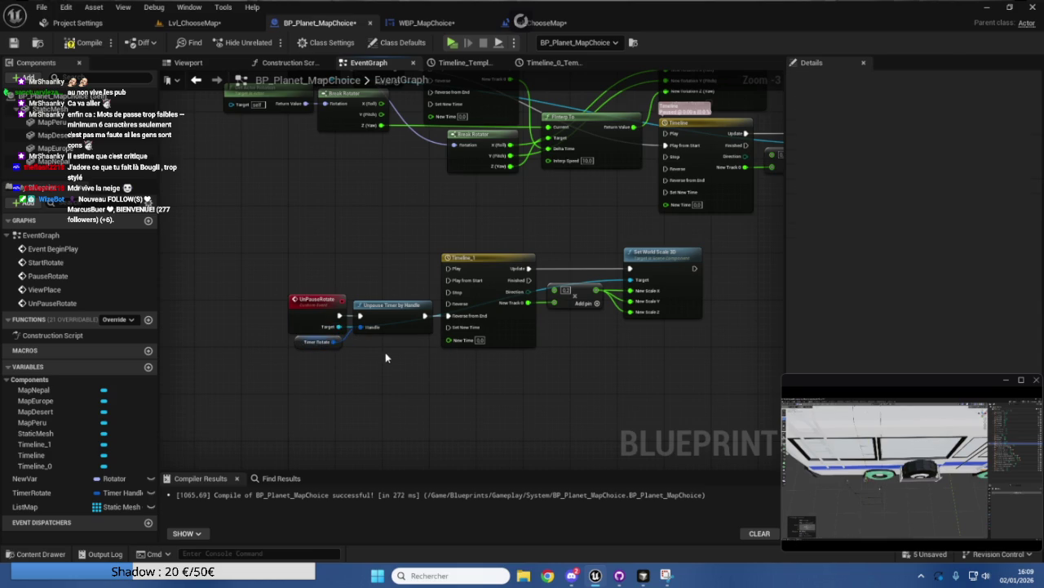
{"action": "left_click", "coordinate": [78, 51]}
{"action": "key", "text": "ctrl+s"}
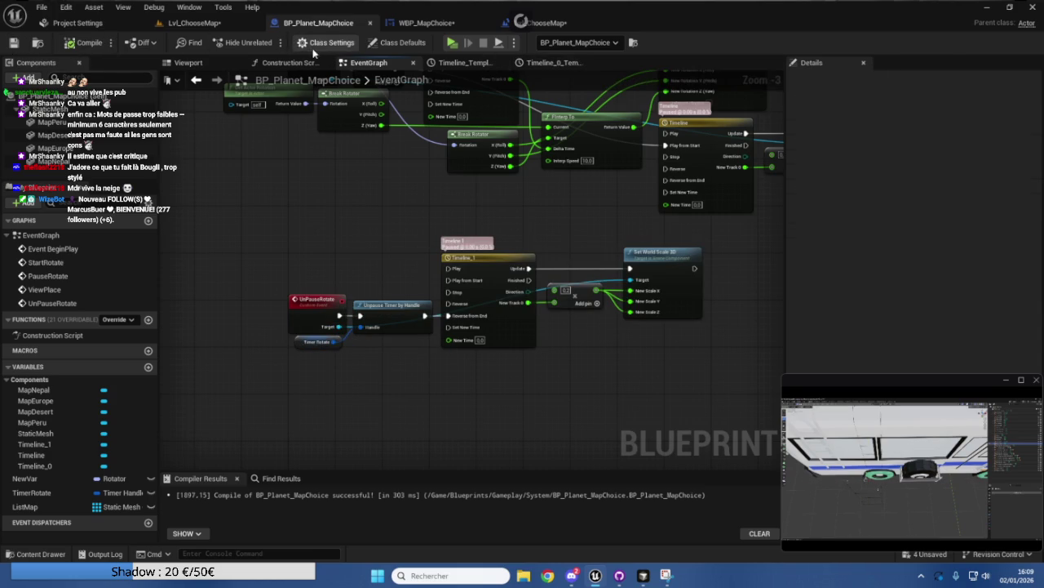
{"action": "left_click", "coordinate": [416, 23]}
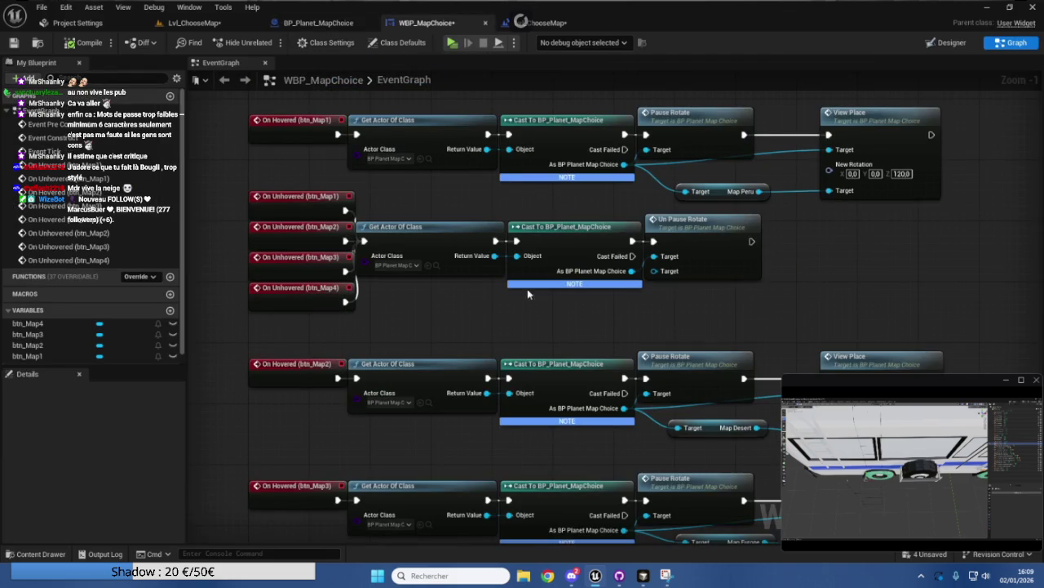
Stack On Unhovered btn_Map1–btn_Map4 in one column and move Un Pause Rotate further right.
{"action": "mouse_move", "coordinate": [553, 315]}
{"action": "left_mouse_down"}
{"action": "mouse_move", "coordinate": [528, 344]}
{"action": "mouse_move", "coordinate": [432, 335]}
{"action": "left_mouse_up"}
{"action": "mouse_move", "coordinate": [679, 337]}
{"action": "left_mouse_down"}
{"action": "mouse_move", "coordinate": [293, 235]}
{"action": "mouse_move", "coordinate": [4, 257]}
{"action": "mouse_move", "coordinate": [130, 222]}
{"action": "mouse_move", "coordinate": [420, 198]}
{"action": "mouse_move", "coordinate": [314, 196]}
{"action": "mouse_move", "coordinate": [306, 169]}
{"action": "left_mouse_up"}
{"action": "left_click", "coordinate": [283, 252]}
{"action": "mouse_move", "coordinate": [290, 205]}
{"action": "left_mouse_down"}
{"action": "mouse_move", "coordinate": [269, 247]}
{"action": "mouse_move", "coordinate": [269, 220]}
{"action": "mouse_move", "coordinate": [289, 205]}
{"action": "left_mouse_up"}
{"action": "left_click_drag", "start_coordinate": [280, 155], "coordinate": [415, 234]}
{"action": "left_click_drag", "start_coordinate": [405, 288], "coordinate": [298, 285]}
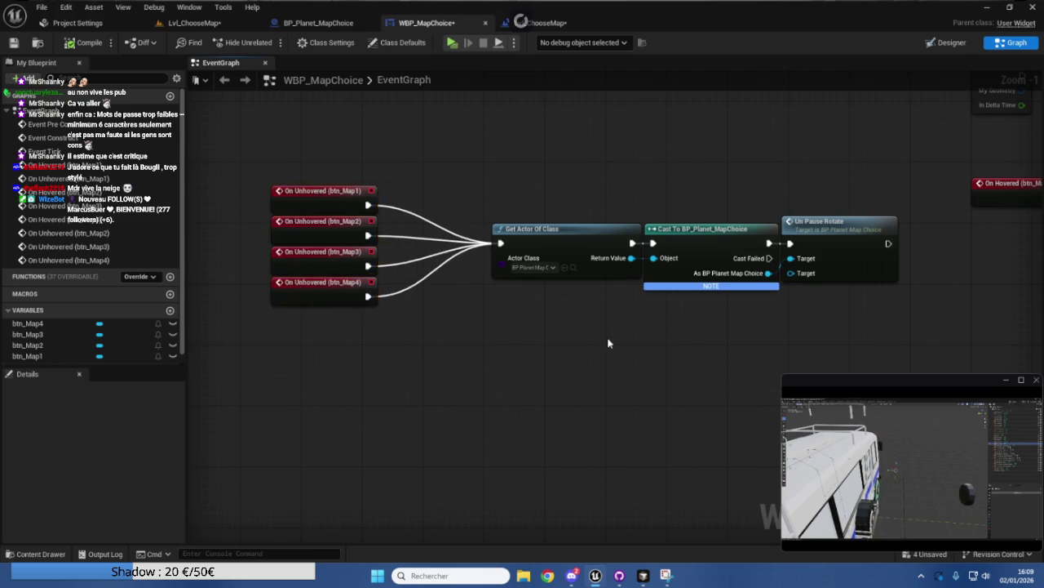
{"action": "left_click_drag", "start_coordinate": [610, 343], "coordinate": [334, 366]}
{"action": "left_click_drag", "start_coordinate": [527, 283], "coordinate": [601, 280]}
Promote Un Pause Rotate's lower Target input to a new variable named Target.
{"action": "right_click", "coordinate": [576, 311]}
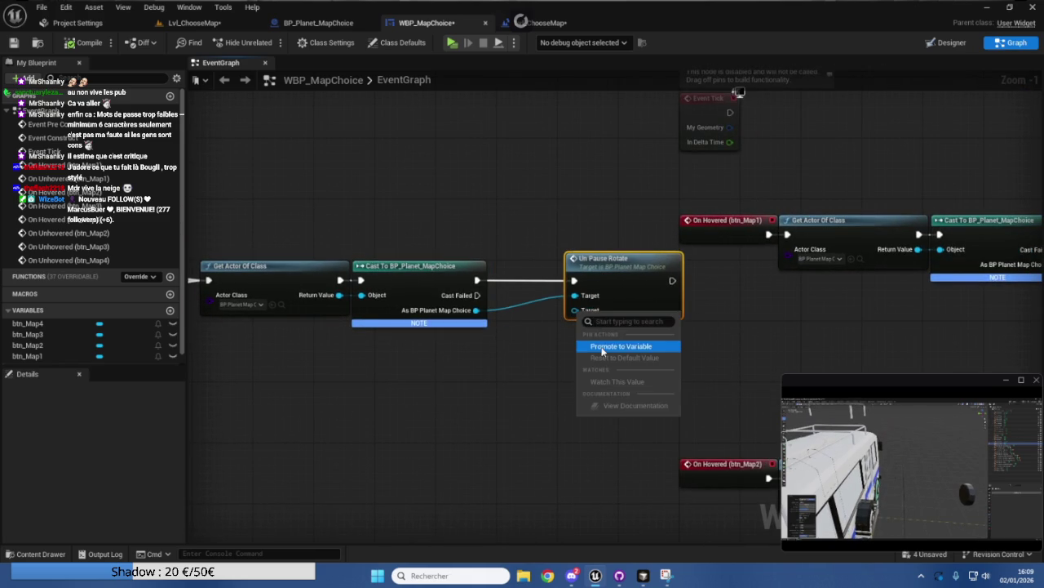
{"action": "left_click", "coordinate": [620, 346]}
{"action": "left_click_drag", "start_coordinate": [516, 261], "coordinate": [515, 324]}
{"action": "key", "text": "Escape"}
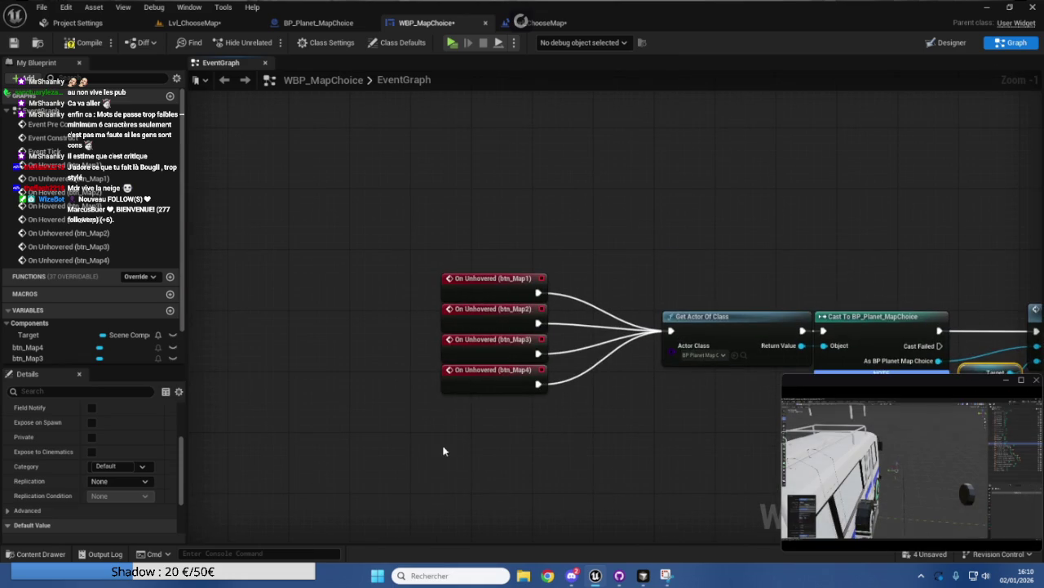
Find the leftover SET node near the unhover chain and delete it.
{"action": "scroll", "coordinate": [89, 302], "scroll_direction": "down", "scroll_amount": 1}
{"action": "mouse_move", "coordinate": [32, 297]}
{"action": "left_mouse_down"}
{"action": "mouse_move", "coordinate": [477, 305]}
{"action": "mouse_move", "coordinate": [604, 292]}
{"action": "left_mouse_up"}
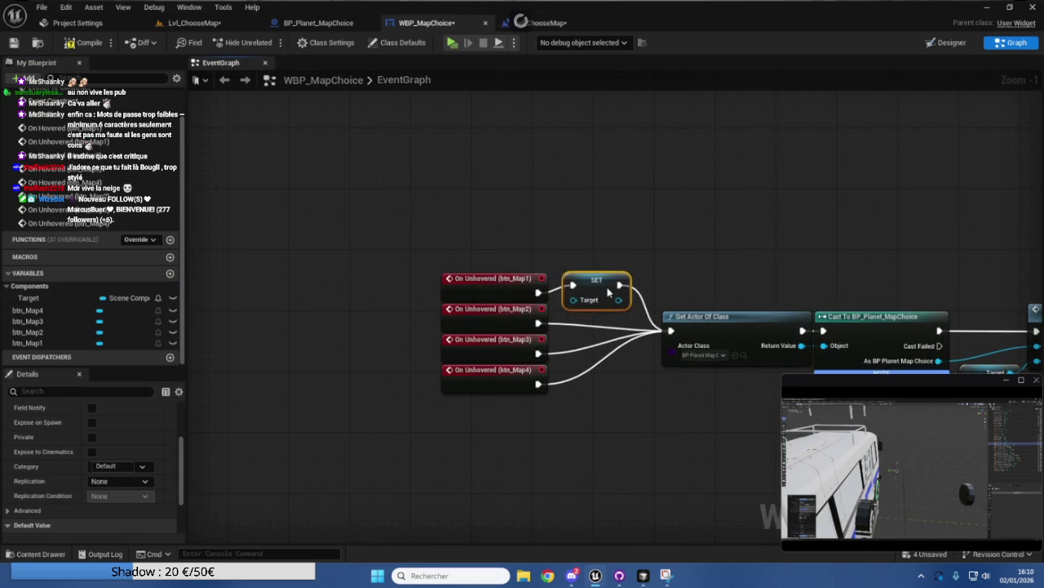
{"action": "scroll", "coordinate": [115, 423], "scroll_direction": "down", "scroll_amount": 2}
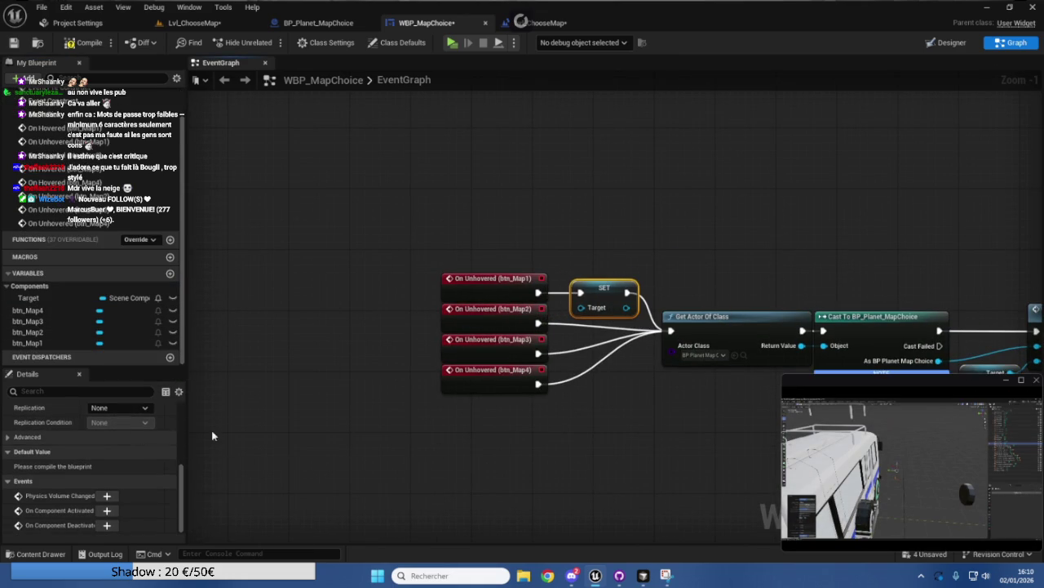
{"action": "scroll", "coordinate": [193, 431], "scroll_direction": "down", "scroll_amount": 2}
{"action": "scroll", "coordinate": [373, 420], "scroll_direction": "up", "scroll_amount": 2}
{"action": "left_click_drag", "start_coordinate": [392, 427], "coordinate": [279, 374]}
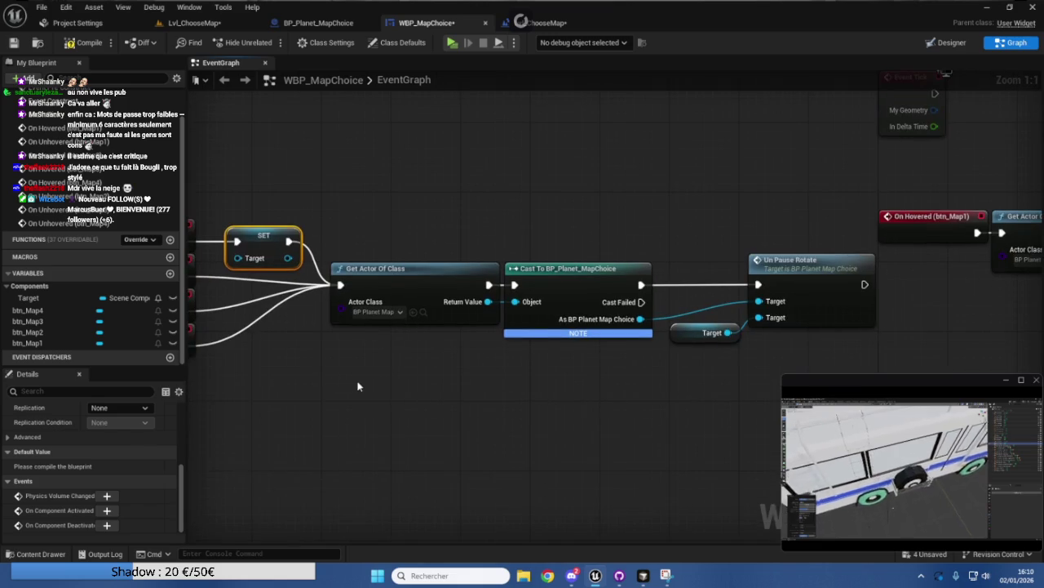
{"action": "left_click_drag", "start_coordinate": [359, 380], "coordinate": [406, 386]}
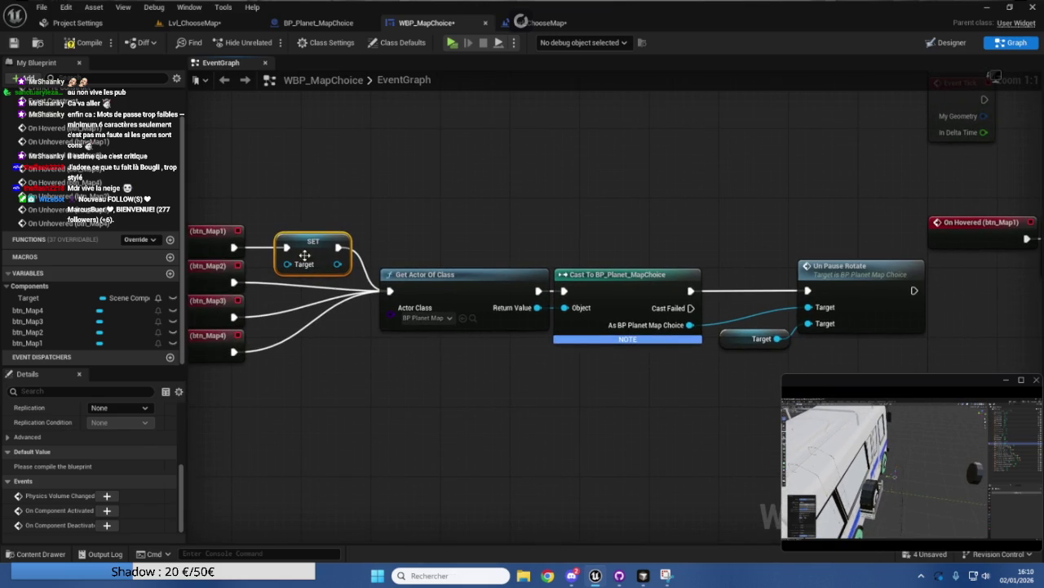
{"action": "key", "text": "Delete"}
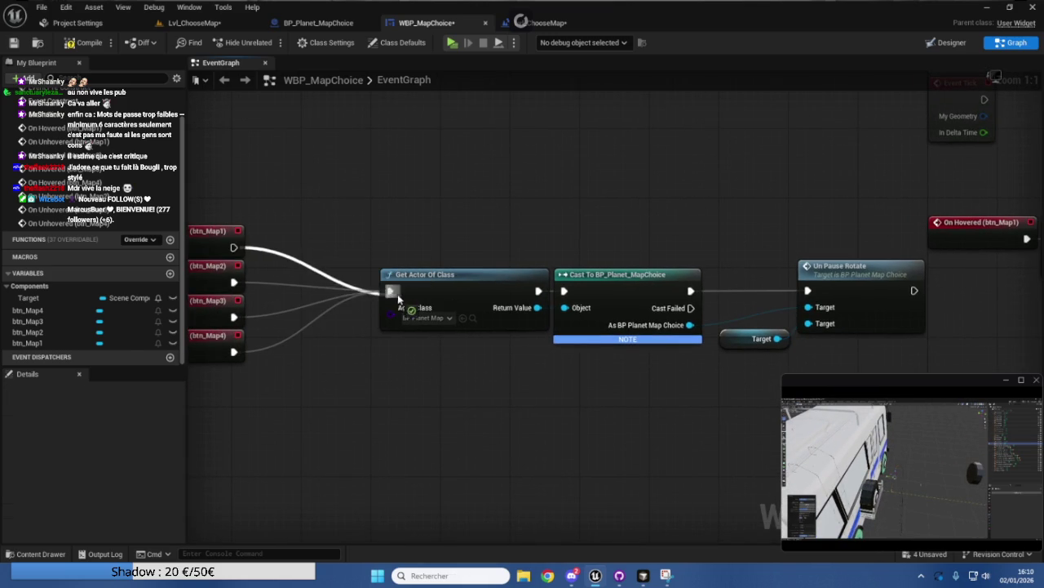
Duplicate the Get Actor Of Class and Cast pair three times, placing each copy in its own row.
{"action": "left_click_drag", "start_coordinate": [345, 198], "coordinate": [634, 343]}
{"action": "mouse_move", "coordinate": [613, 302]}
{"action": "left_mouse_down"}
{"action": "mouse_move", "coordinate": [519, 300]}
{"action": "mouse_move", "coordinate": [507, 263]}
{"action": "left_mouse_up"}
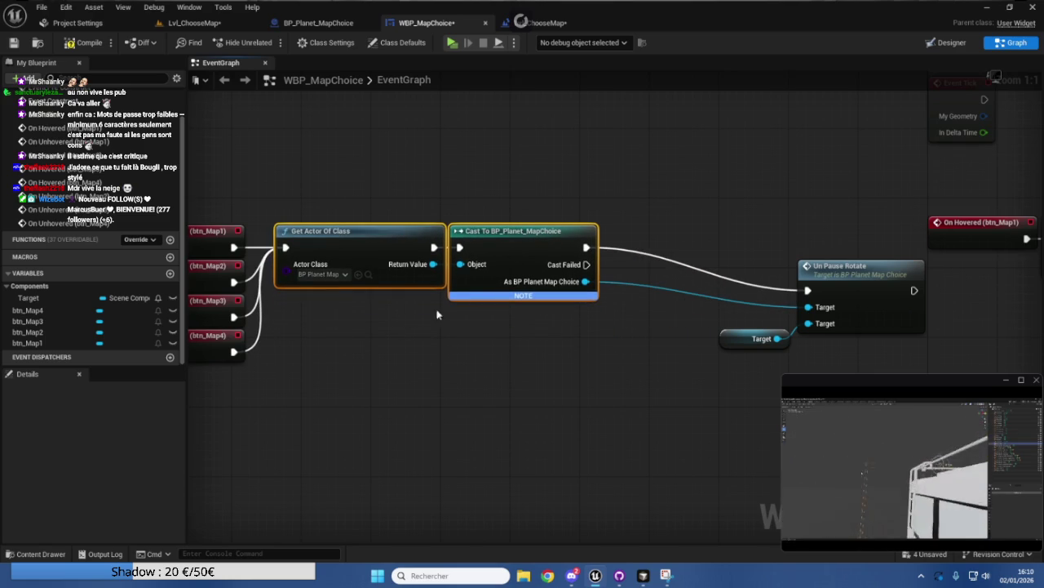
{"action": "key", "text": "ctrl+d"}
{"action": "left_click_drag", "start_coordinate": [371, 325], "coordinate": [382, 310]}
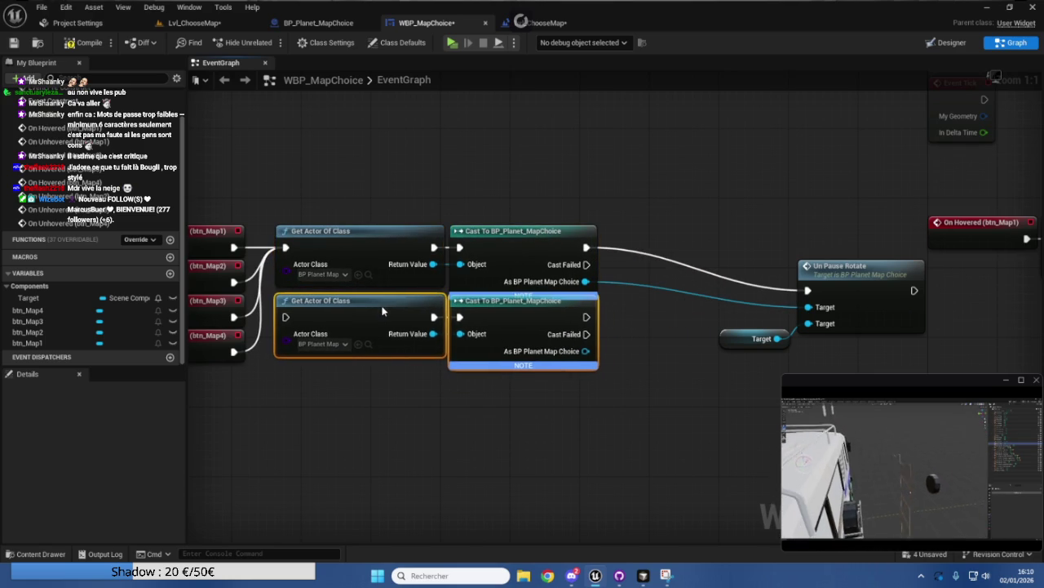
{"action": "key", "text": "ctrl+d"}
{"action": "mouse_move", "coordinate": [517, 410]}
{"action": "left_mouse_down"}
{"action": "mouse_move", "coordinate": [494, 380]}
{"action": "mouse_move", "coordinate": [509, 370]}
{"action": "left_mouse_up"}
{"action": "key", "text": "ctrl+d"}
{"action": "left_click_drag", "start_coordinate": [477, 467], "coordinate": [498, 441]}
Wire On Unhovered btn_Map3 and btn_Map4 to their own Get Actor Of Class copies.
{"action": "left_click_drag", "start_coordinate": [239, 471], "coordinate": [351, 441]}
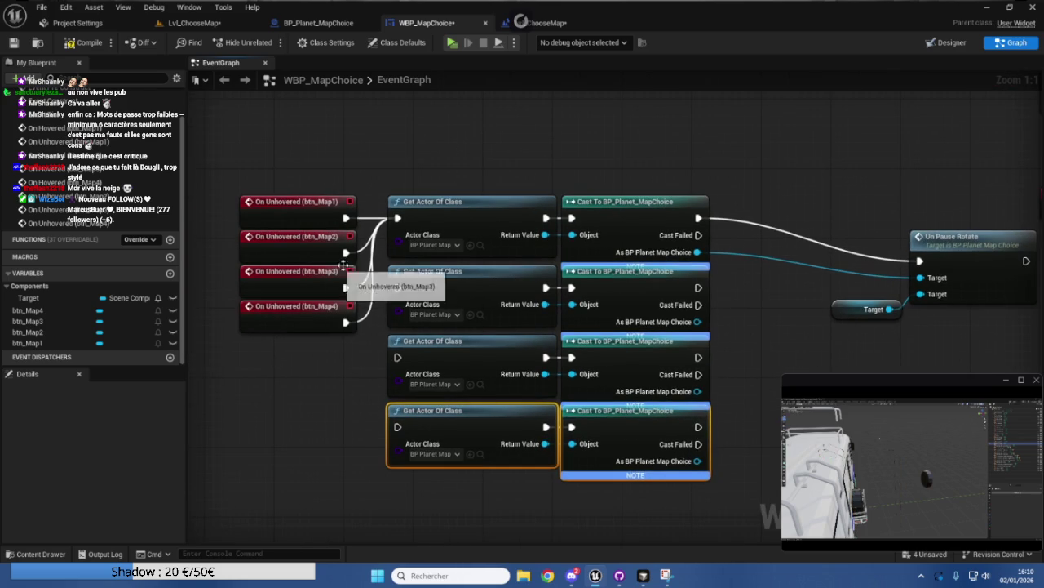
{"action": "mouse_move", "coordinate": [333, 294]}
{"action": "left_mouse_down"}
{"action": "mouse_move", "coordinate": [389, 349]}
{"action": "mouse_move", "coordinate": [397, 426]}
{"action": "left_mouse_up"}
{"action": "mouse_move", "coordinate": [323, 400]}
{"action": "left_mouse_down"}
{"action": "mouse_move", "coordinate": [311, 258]}
{"action": "mouse_move", "coordinate": [310, 317]}
{"action": "mouse_move", "coordinate": [296, 266]}
{"action": "left_mouse_up"}
{"action": "mouse_move", "coordinate": [297, 393]}
{"action": "left_mouse_down"}
{"action": "mouse_move", "coordinate": [299, 426]}
{"action": "mouse_move", "coordinate": [38, 435]}
{"action": "left_mouse_up"}
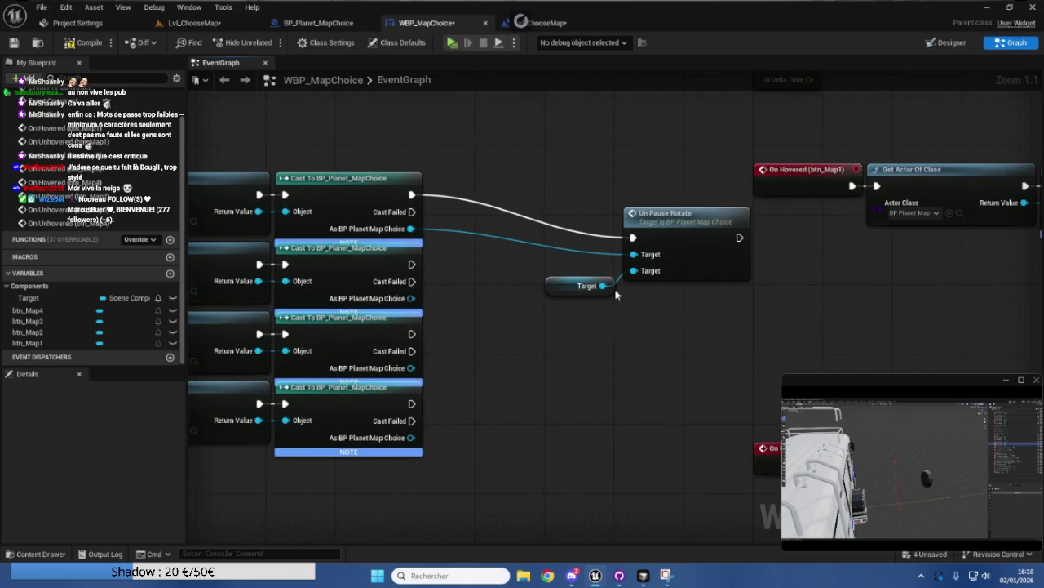
Replace the Target getter with a Map Peru getter from the cast, wired into Un Pause Rotate's Target.
{"action": "left_click_drag", "start_coordinate": [618, 289], "coordinate": [559, 285]}
{"action": "key", "text": "Delete"}
{"action": "left_click_drag", "start_coordinate": [686, 243], "coordinate": [580, 199]}
{"action": "left_click_drag", "start_coordinate": [411, 229], "coordinate": [507, 310]}
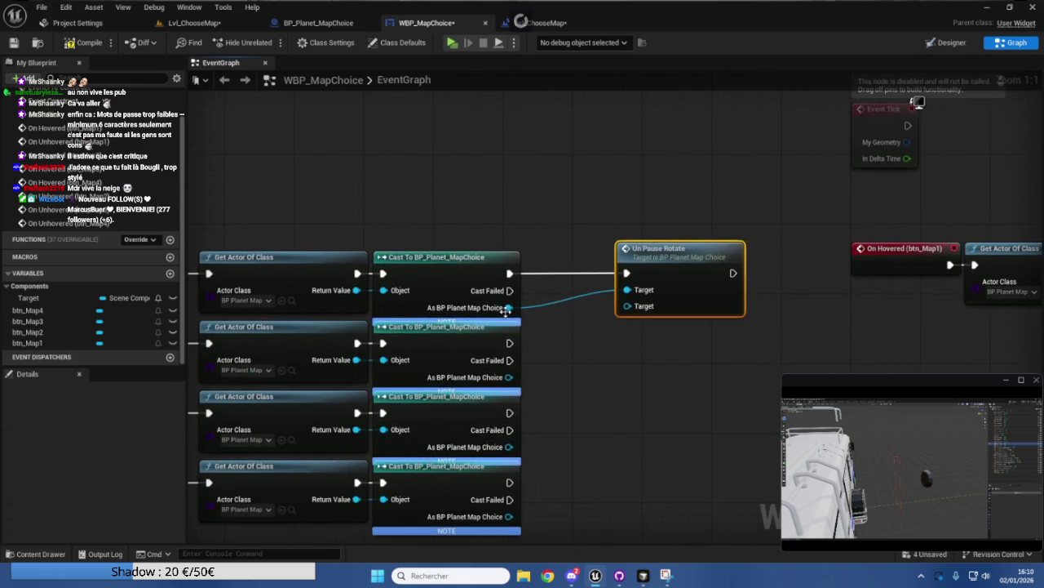
{"action": "left_click_drag", "start_coordinate": [576, 330], "coordinate": [575, 332]}
{"action": "type", "text": "ge"}
{"action": "type", "text": "ap pe"}
{"action": "key", "text": "Return"}
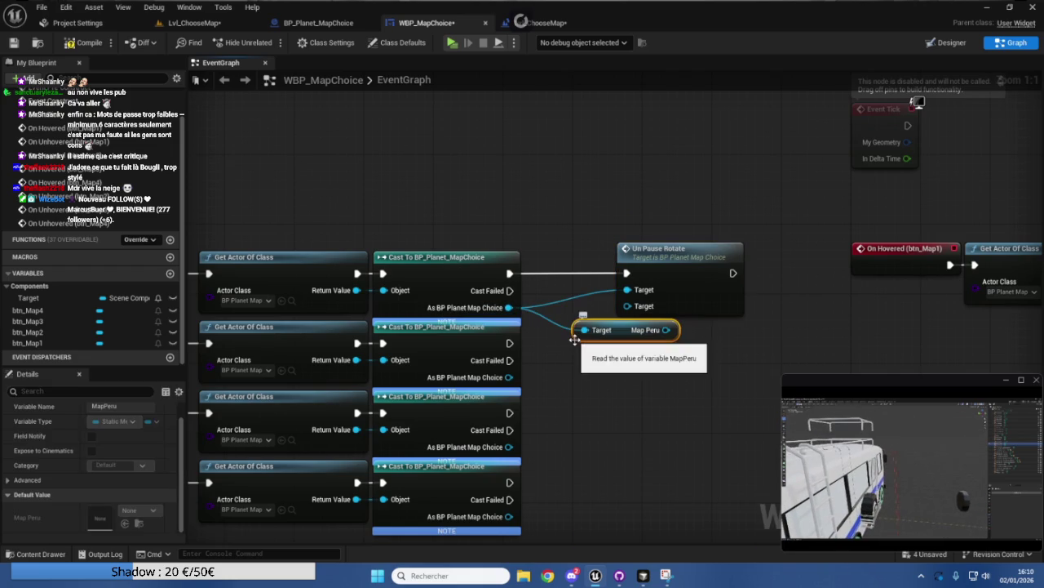
{"action": "left_click_drag", "start_coordinate": [585, 325], "coordinate": [550, 308]}
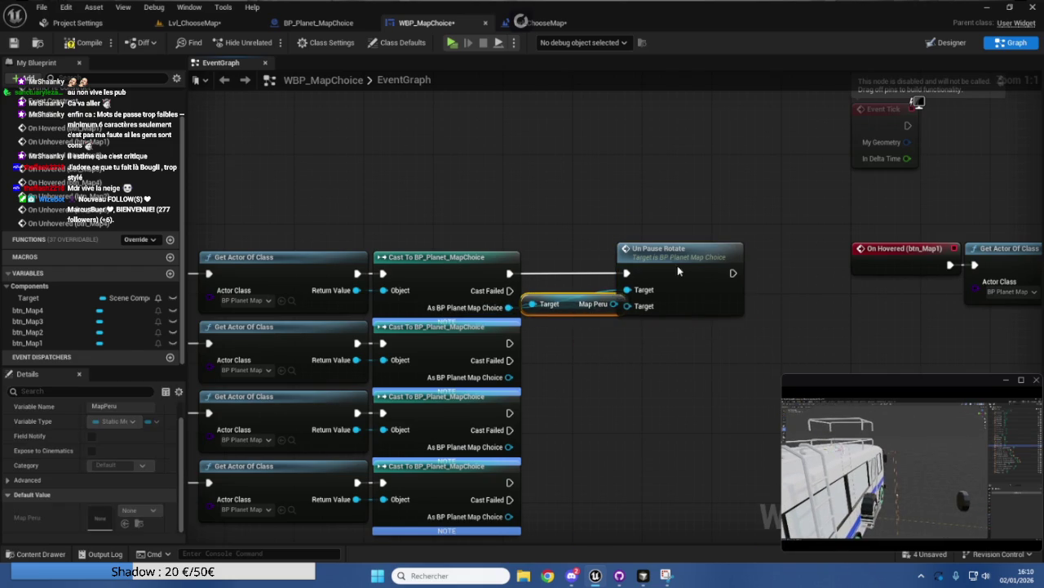
{"action": "left_click_drag", "start_coordinate": [669, 248], "coordinate": [702, 248]}
{"action": "left_click_drag", "start_coordinate": [614, 303], "coordinate": [655, 307]}
{"action": "left_click", "coordinate": [598, 306]}
Add Map Desert, Map Europe and Map Nepal getters and stack them beside the lower casts.
{"action": "left_click_drag", "start_coordinate": [731, 395], "coordinate": [436, 249]}
{"action": "scroll", "coordinate": [437, 249], "scroll_direction": "down", "scroll_amount": 4}
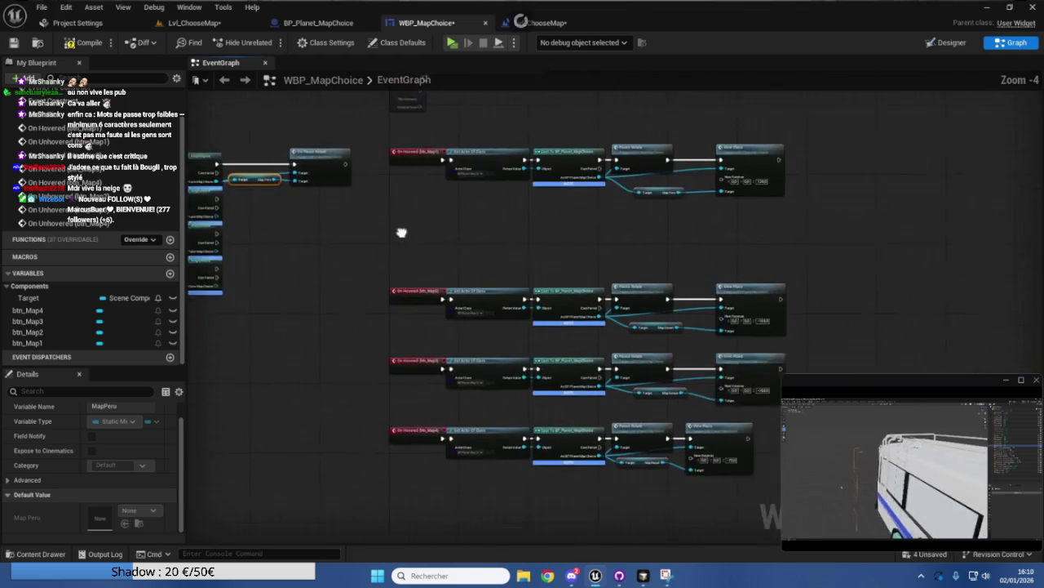
{"action": "mouse_move", "coordinate": [604, 359]}
{"action": "left_mouse_down"}
{"action": "mouse_move", "coordinate": [555, 441]}
{"action": "mouse_move", "coordinate": [492, 440]}
{"action": "left_mouse_up"}
{"action": "key", "text": "Home"}
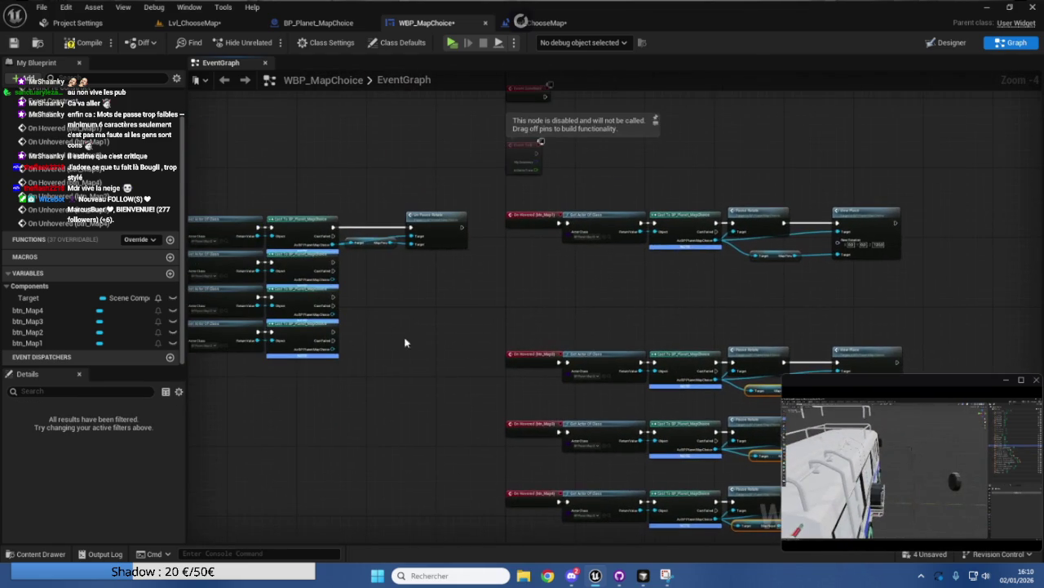
{"action": "left_click", "coordinate": [413, 267]}
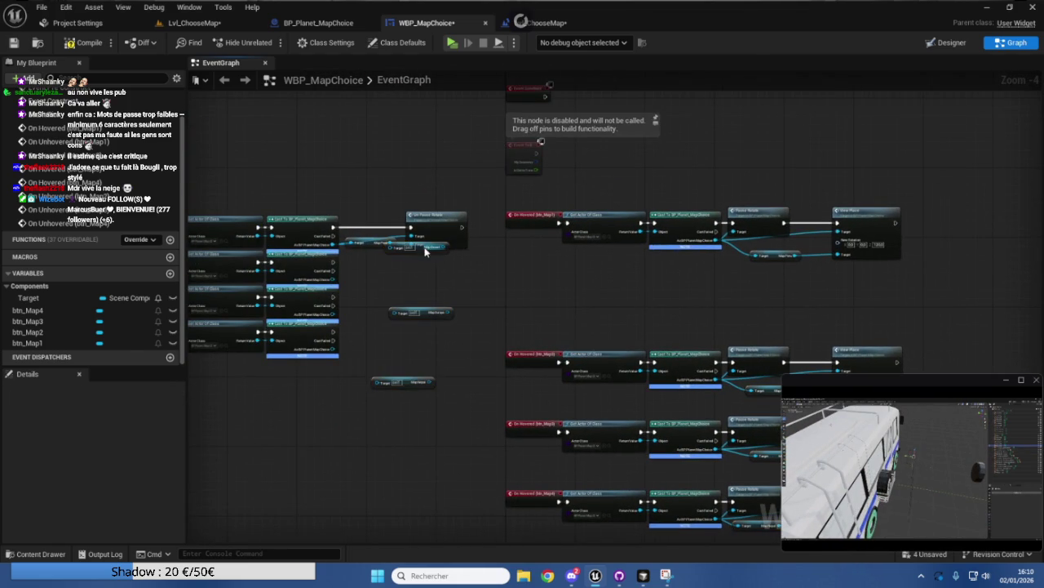
{"action": "left_click_drag", "start_coordinate": [414, 246], "coordinate": [422, 300]}
{"action": "mouse_move", "coordinate": [412, 379]}
{"action": "left_mouse_down"}
{"action": "mouse_move", "coordinate": [424, 339]}
{"action": "mouse_move", "coordinate": [382, 282]}
{"action": "left_mouse_up"}
{"action": "left_click_drag", "start_coordinate": [424, 339], "coordinate": [378, 318]}
Copy the first Un Pause Rotate to make three more for the other rows.
{"action": "left_click", "coordinate": [416, 243]}
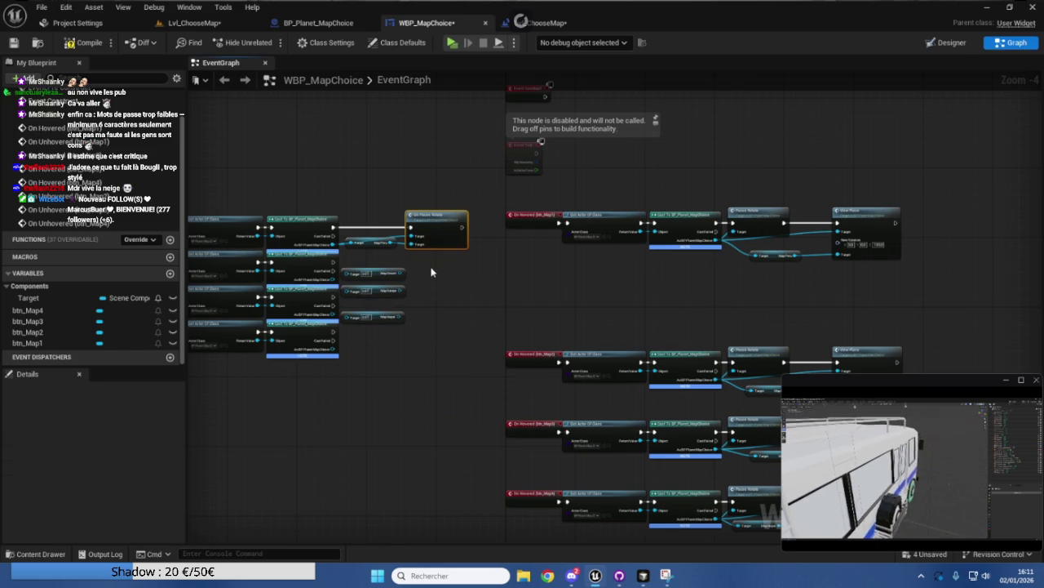
{"action": "key", "text": "ctrl+c"}
{"action": "key", "text": "ctrl+v"}
{"action": "key", "text": "ctrl+v"}
{"action": "key", "text": "ctrl+v"}
{"action": "scroll", "coordinate": [373, 279], "scroll_direction": "up", "scroll_amount": 4}
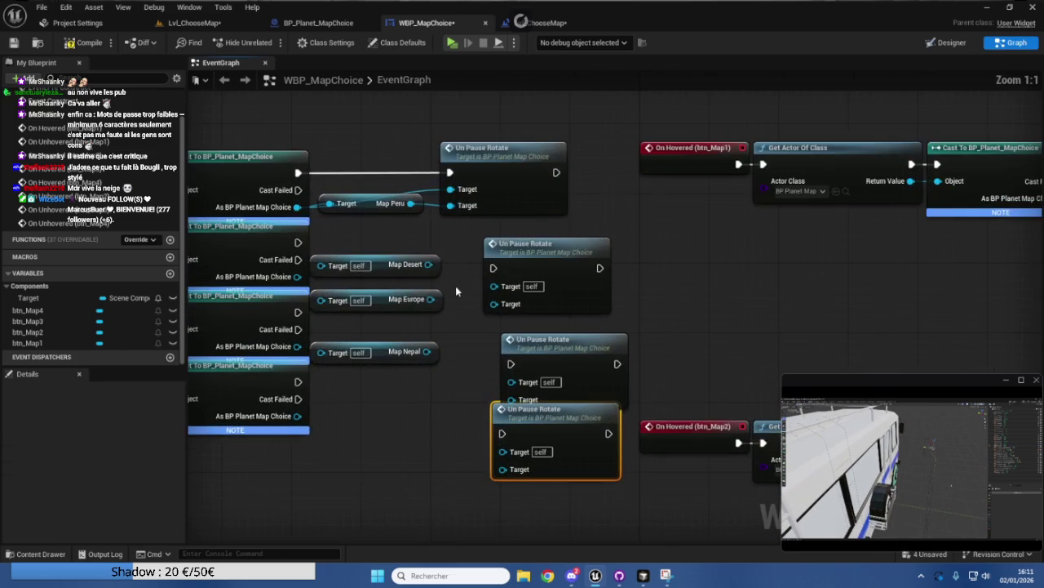
Connect the lower casts to Map Desert, Europe and Nepal; feed Desert and Europe into Un Pause Rotate.
{"action": "left_click_drag", "start_coordinate": [330, 290], "coordinate": [359, 284]}
{"action": "left_click_drag", "start_coordinate": [441, 277], "coordinate": [523, 317]}
{"action": "left_click_drag", "start_coordinate": [409, 318], "coordinate": [421, 439]}
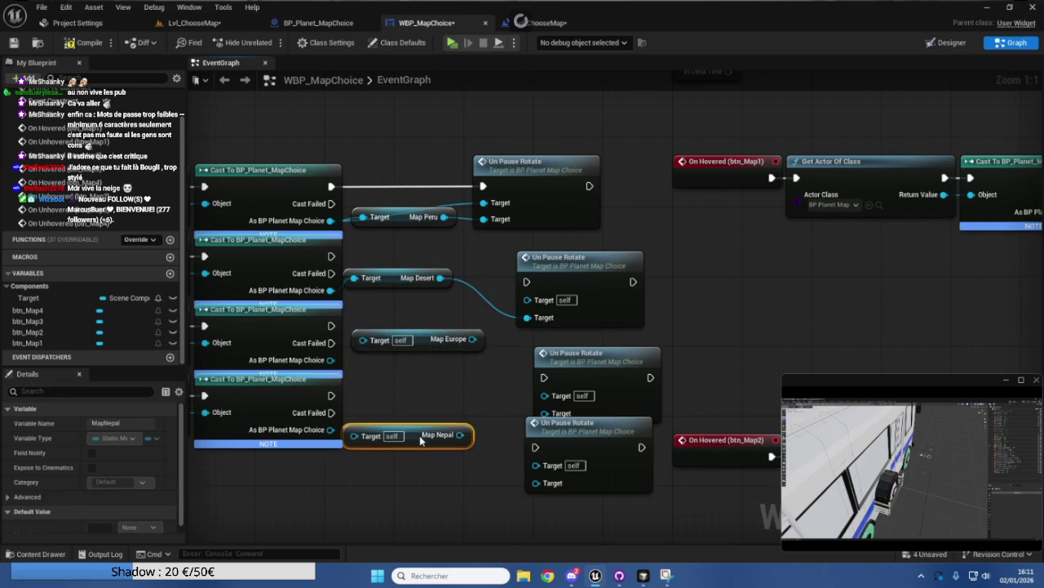
{"action": "left_click_drag", "start_coordinate": [330, 429], "coordinate": [362, 434]}
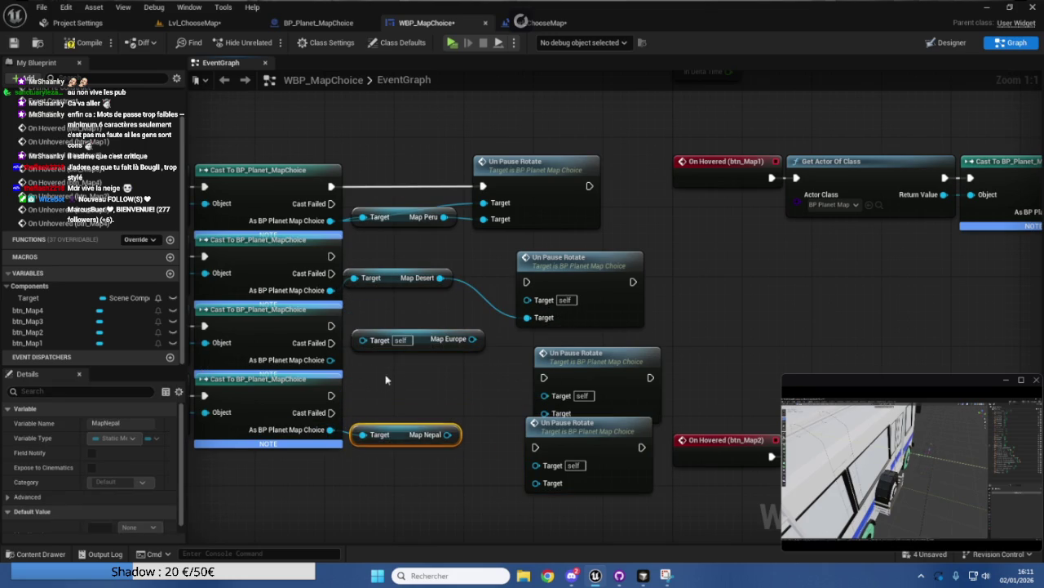
{"action": "left_click_drag", "start_coordinate": [424, 346], "coordinate": [422, 363]}
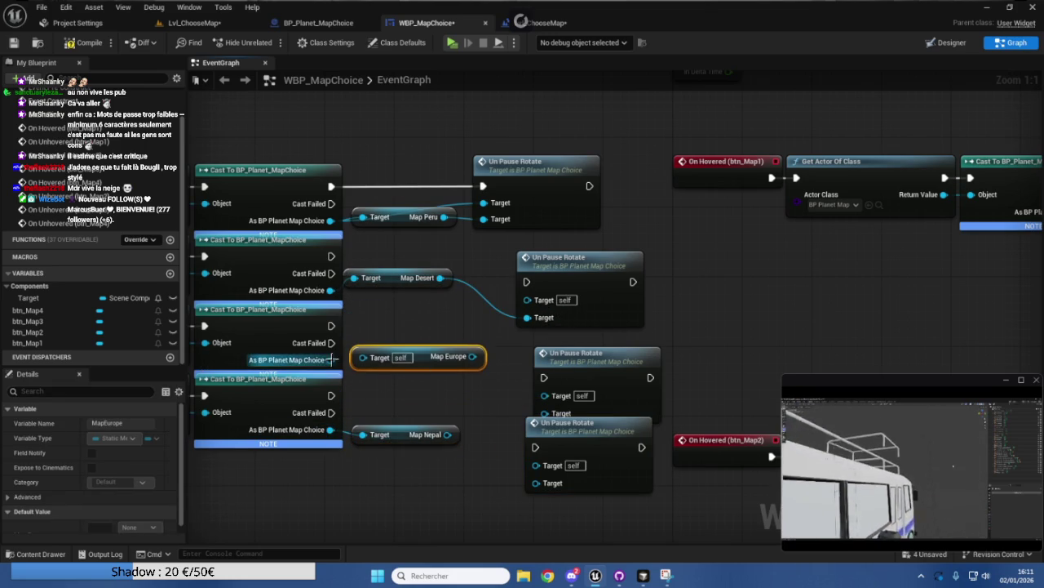
{"action": "left_click_drag", "start_coordinate": [331, 359], "coordinate": [363, 356]}
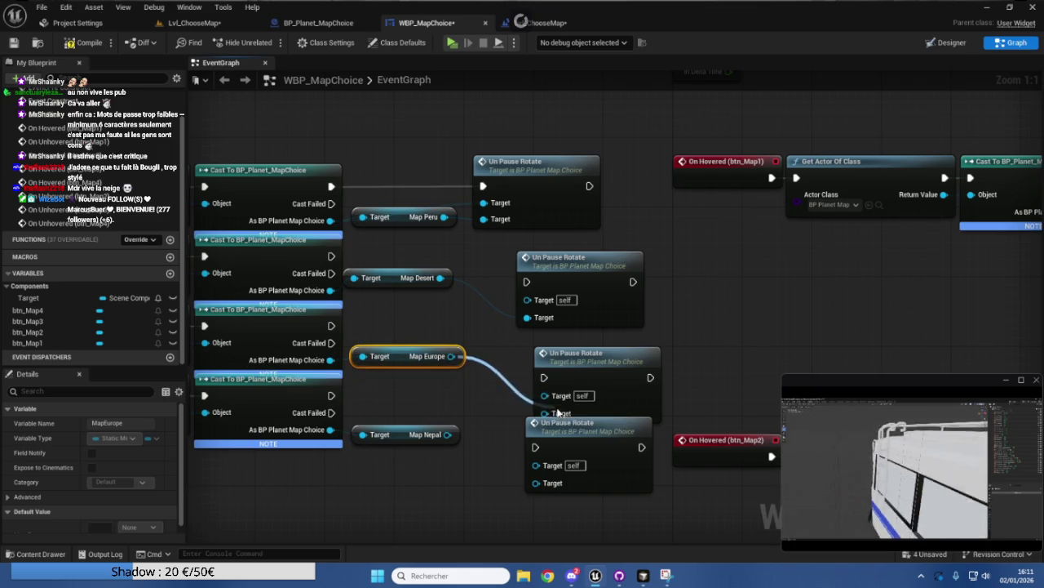
{"action": "double_click", "coordinate": [561, 425]}
{"action": "scroll", "coordinate": [555, 389], "scroll_direction": "down", "scroll_amount": 3}
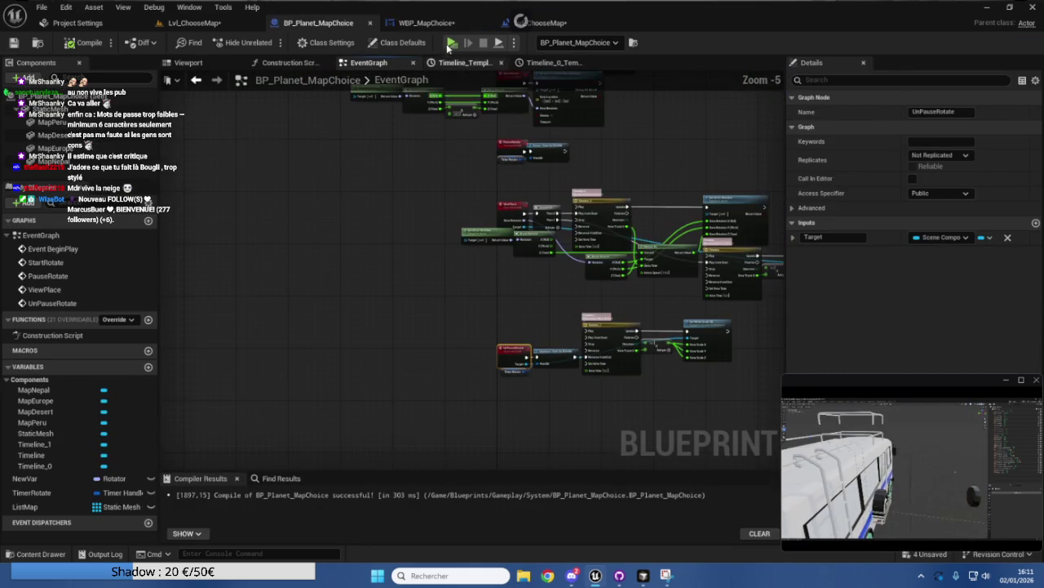
{"action": "left_click", "coordinate": [425, 23]}
{"action": "mouse_move", "coordinate": [451, 355]}
{"action": "left_mouse_down"}
{"action": "mouse_move", "coordinate": [541, 410]}
{"action": "mouse_move", "coordinate": [551, 365]}
{"action": "mouse_move", "coordinate": [524, 319]}
{"action": "mouse_move", "coordinate": [535, 328]}
{"action": "left_mouse_up"}
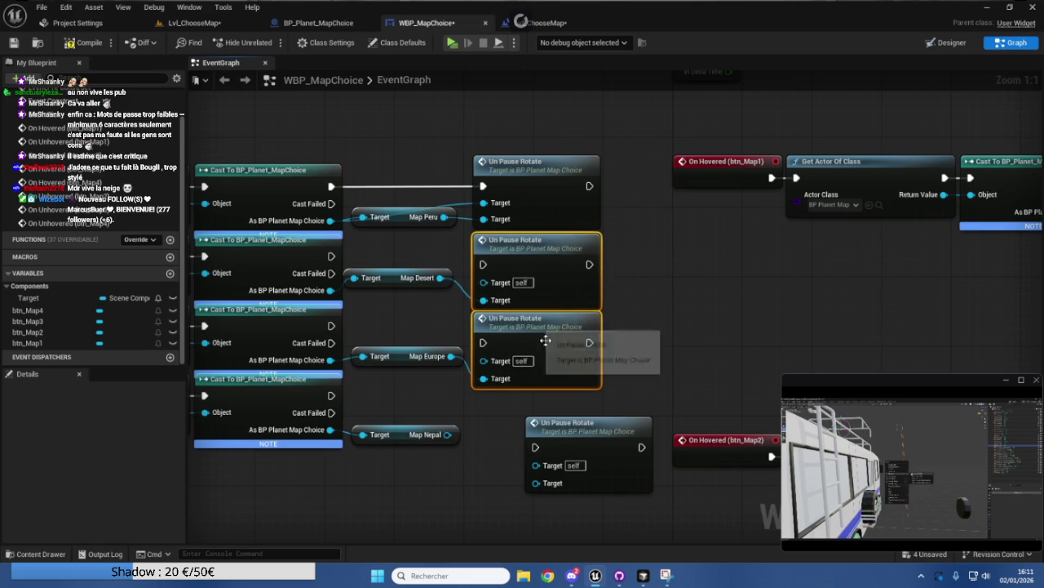
Place the last Un Pause Rotate, wire the second and third casts' exec to theirs, and space rows.
{"action": "mouse_move", "coordinate": [577, 455]}
{"action": "left_mouse_down"}
{"action": "mouse_move", "coordinate": [541, 421]}
{"action": "mouse_move", "coordinate": [523, 427]}
{"action": "mouse_move", "coordinate": [370, 392]}
{"action": "left_mouse_up"}
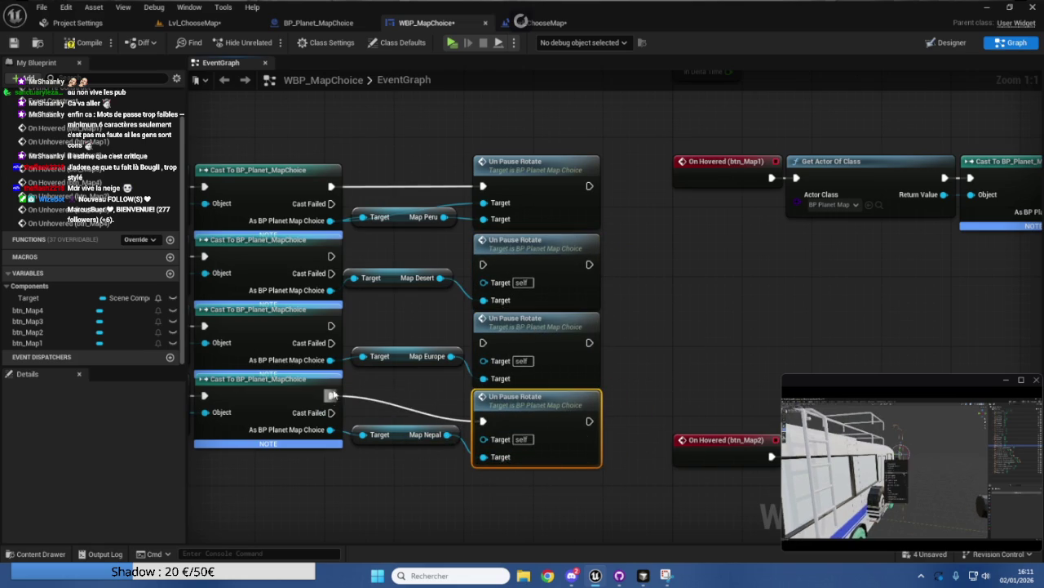
{"action": "left_click_drag", "start_coordinate": [487, 321], "coordinate": [483, 342]}
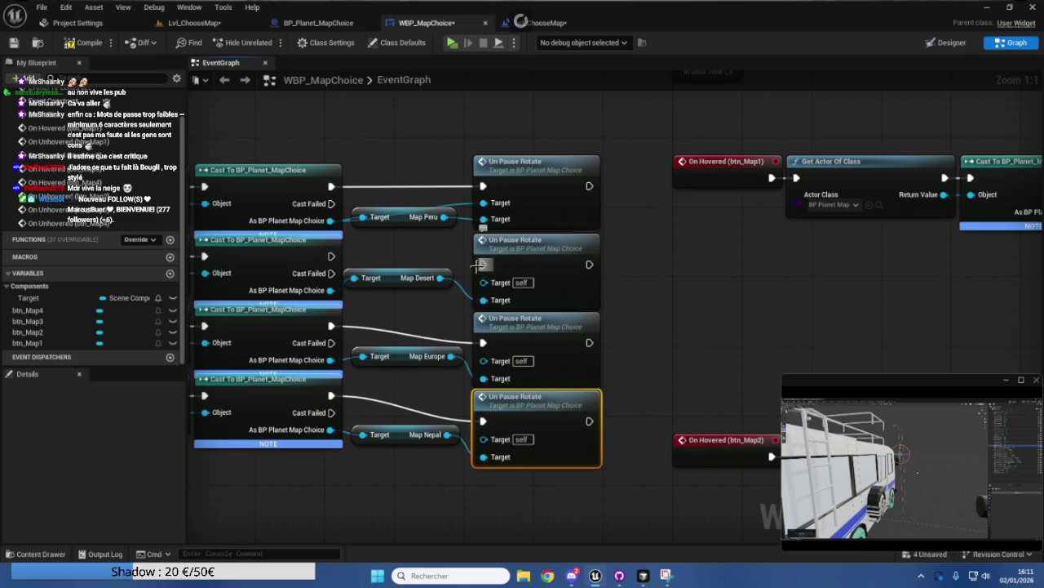
{"action": "left_click_drag", "start_coordinate": [342, 259], "coordinate": [332, 256]}
{"action": "scroll", "coordinate": [641, 192], "scroll_direction": "down", "scroll_amount": 2}
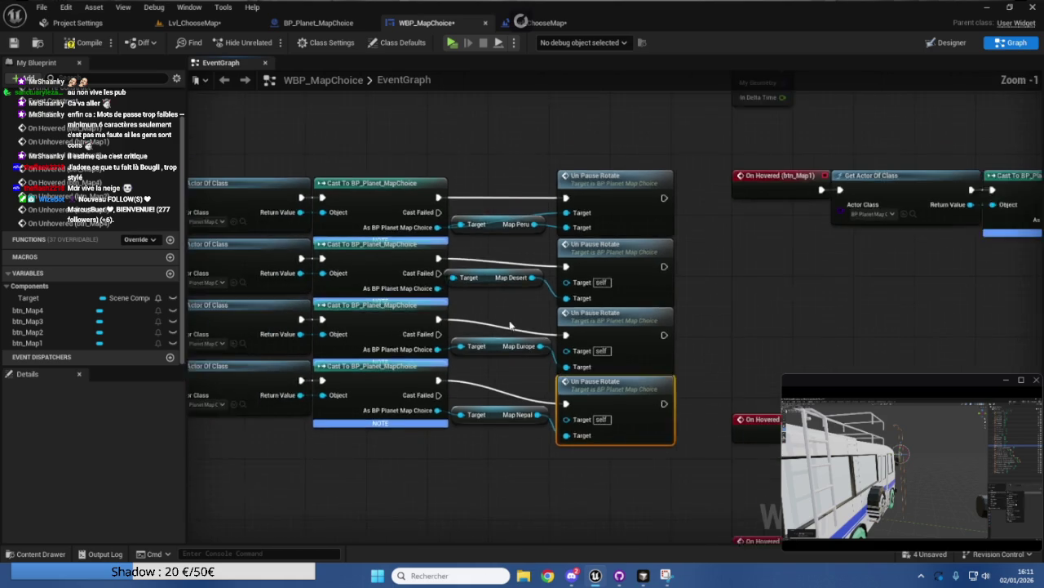
{"action": "mouse_move", "coordinate": [500, 445]}
{"action": "left_mouse_down"}
{"action": "mouse_move", "coordinate": [271, 327]}
{"action": "mouse_move", "coordinate": [258, 231]}
{"action": "left_mouse_up"}
{"action": "left_click_drag", "start_coordinate": [430, 380], "coordinate": [430, 387]}
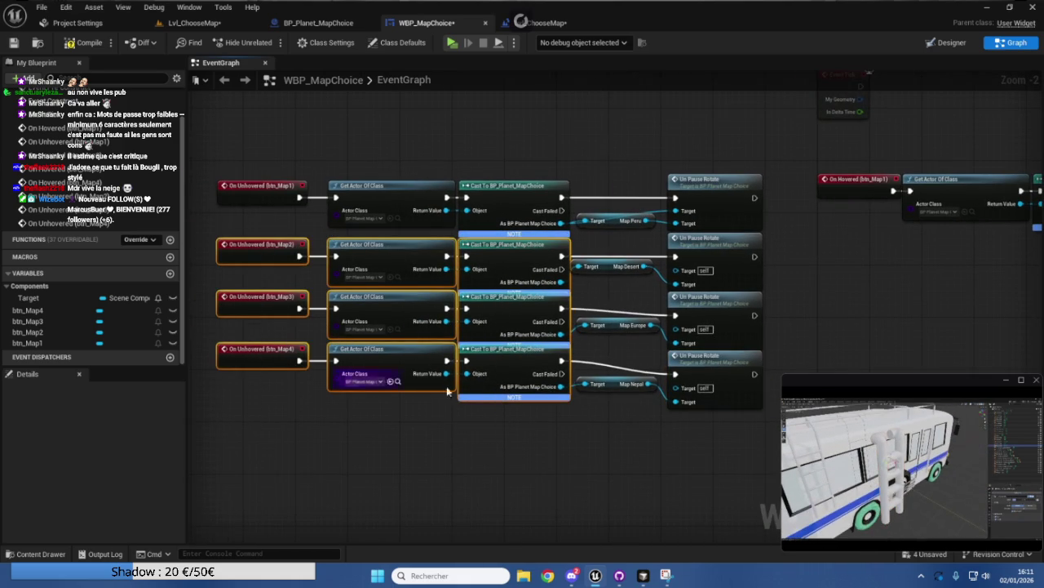
{"action": "left_click_drag", "start_coordinate": [455, 444], "coordinate": [271, 314]}
{"action": "left_click_drag", "start_coordinate": [387, 393], "coordinate": [388, 399]}
Realign the btn_Map4 row and wire the Map2–Map4 cast results into their Un Pause Rotate Targets.
{"action": "mouse_move", "coordinate": [525, 440]}
{"action": "left_mouse_down"}
{"action": "mouse_move", "coordinate": [287, 352]}
{"action": "mouse_move", "coordinate": [286, 364]}
{"action": "left_mouse_up"}
{"action": "left_click_drag", "start_coordinate": [392, 377], "coordinate": [391, 384]}
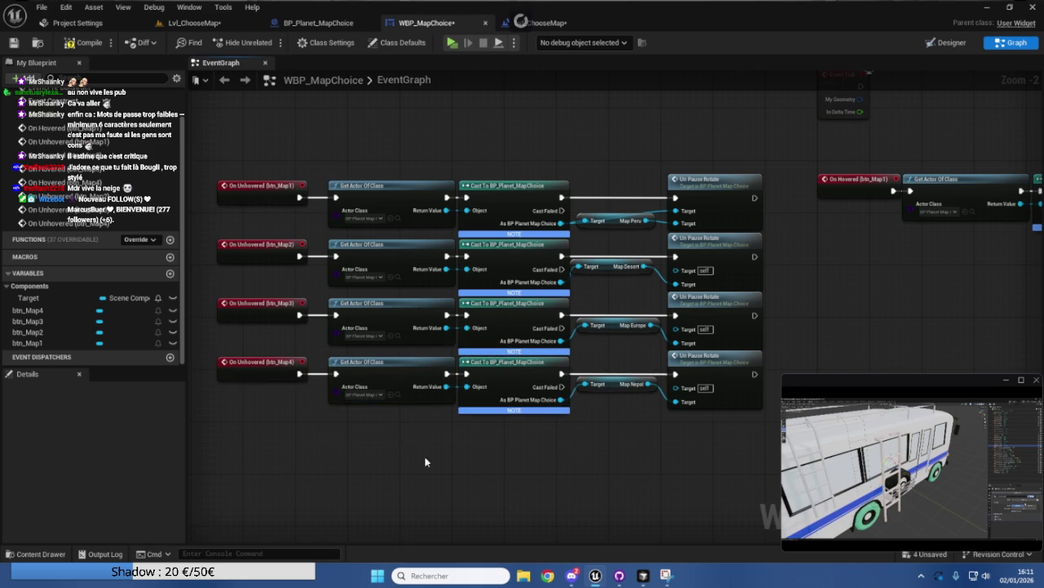
{"action": "left_click_drag", "start_coordinate": [584, 442], "coordinate": [525, 448]}
{"action": "left_click_drag", "start_coordinate": [534, 231], "coordinate": [537, 251]}
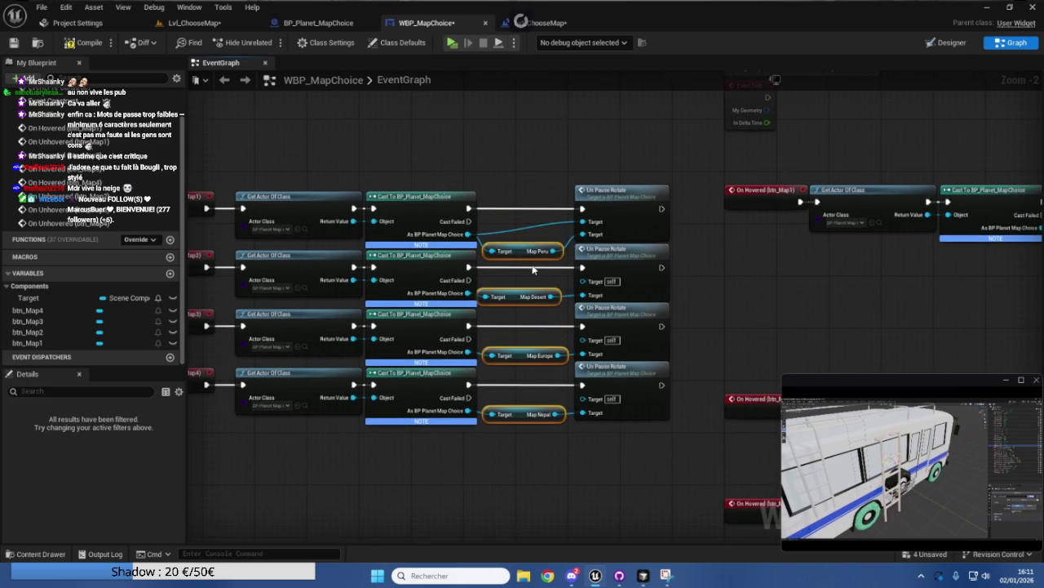
{"action": "left_click_drag", "start_coordinate": [468, 293], "coordinate": [582, 281]}
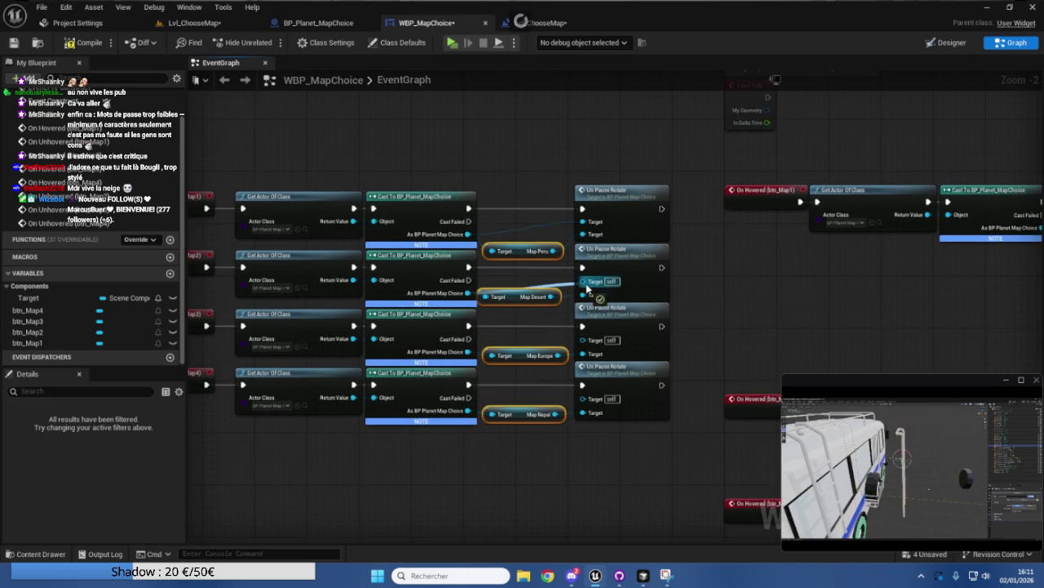
{"action": "left_click_drag", "start_coordinate": [468, 352], "coordinate": [582, 339]}
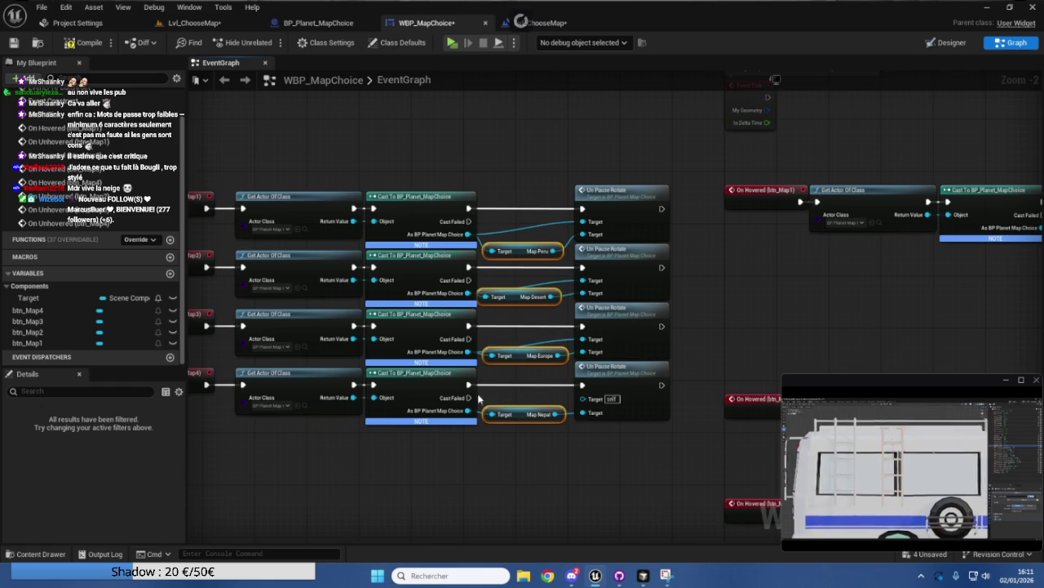
{"action": "left_click_drag", "start_coordinate": [469, 410], "coordinate": [582, 398]}
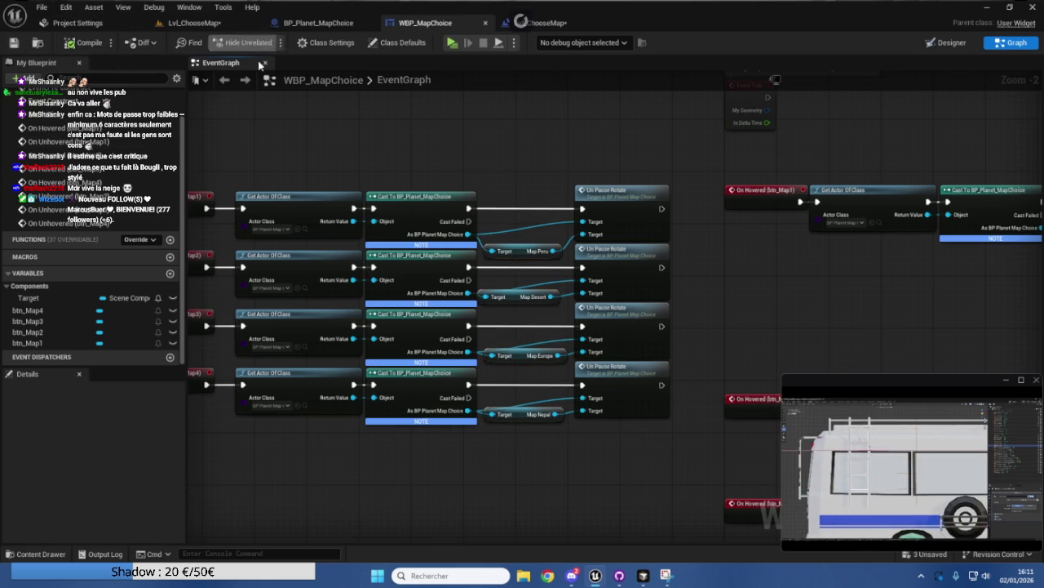
Play Lvl_ChooseMap in a preview, watch the globe turn toward Peru, then return to BP_Planet_MapChoice.
{"action": "left_click", "coordinate": [211, 25]}
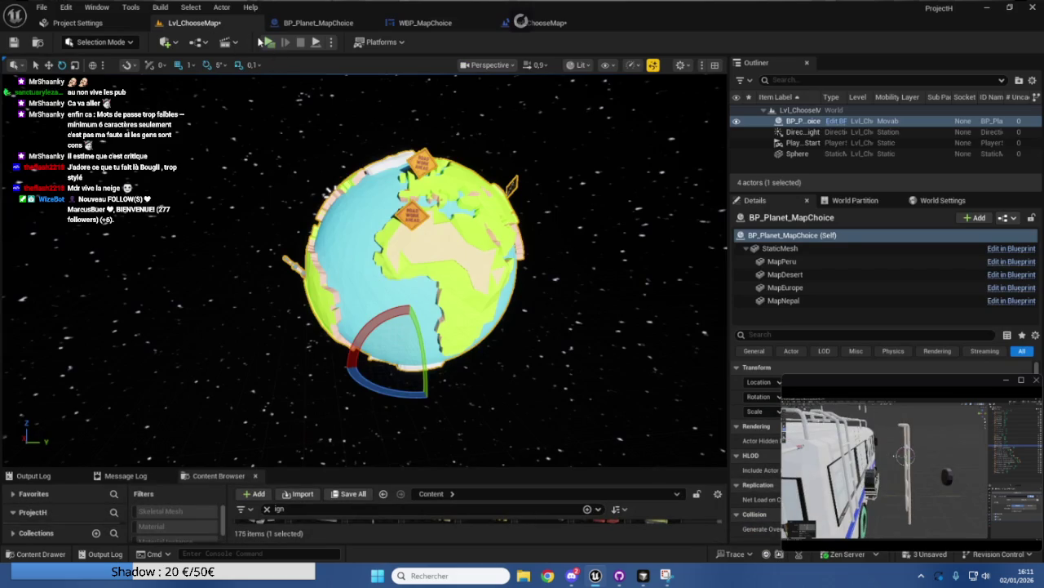
{"action": "left_click", "coordinate": [269, 41]}
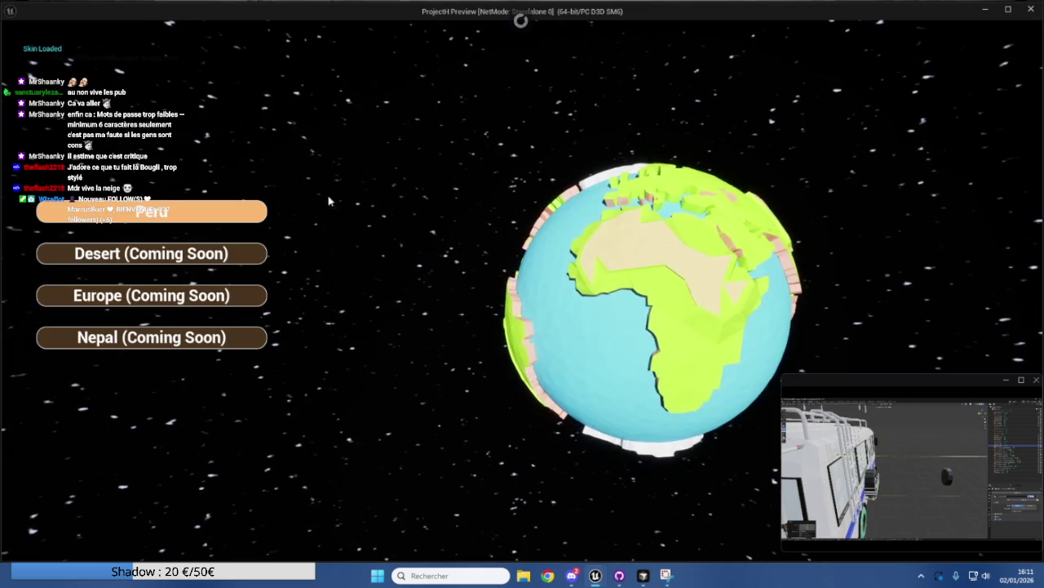
{"action": "mouse_move", "coordinate": [243, 216]}
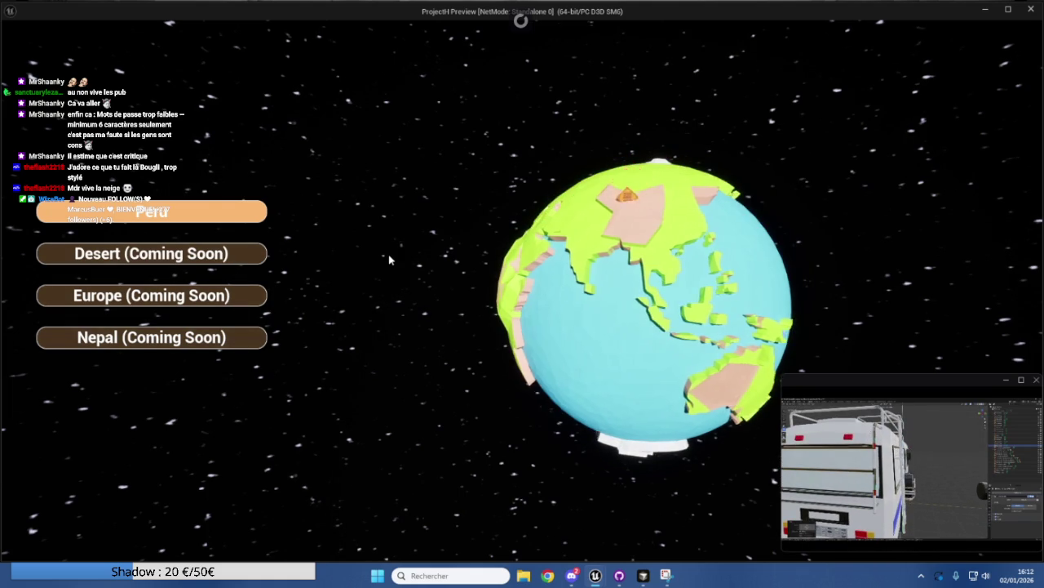
{"action": "key", "text": "Escape"}
{"action": "left_click", "coordinate": [331, 24]}
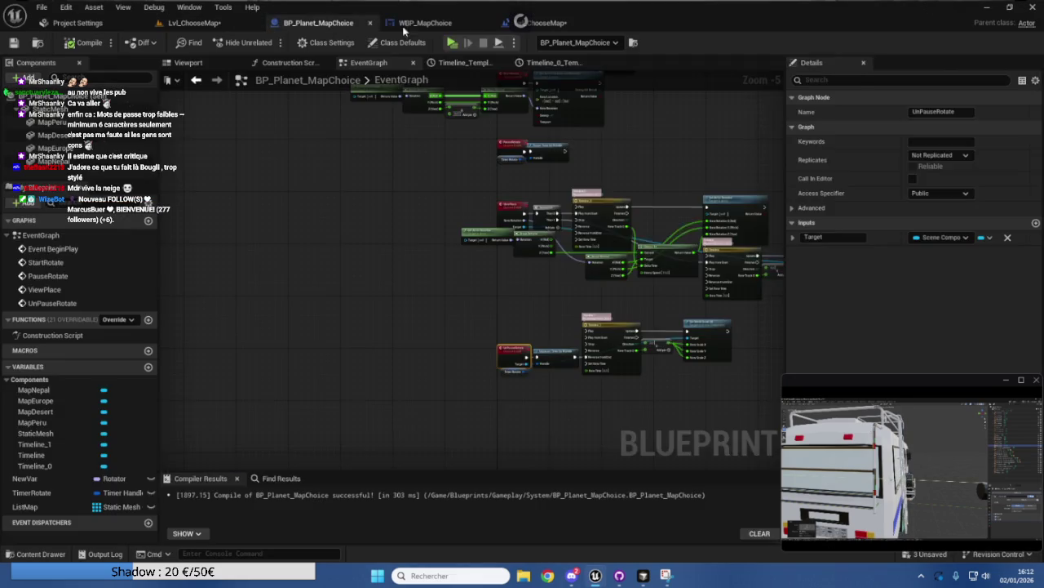
Pan around BP_Planet_MapChoice's event graph to locate the planet rotation nodes.
{"action": "left_click", "coordinate": [428, 25]}
{"action": "mouse_move", "coordinate": [506, 105]}
{"action": "left_mouse_down"}
{"action": "mouse_move", "coordinate": [448, 175]}
{"action": "mouse_move", "coordinate": [367, 130]}
{"action": "mouse_move", "coordinate": [421, 164]}
{"action": "mouse_move", "coordinate": [427, 302]}
{"action": "left_mouse_up"}
{"action": "scroll", "coordinate": [421, 165], "scroll_direction": "down", "scroll_amount": 2}
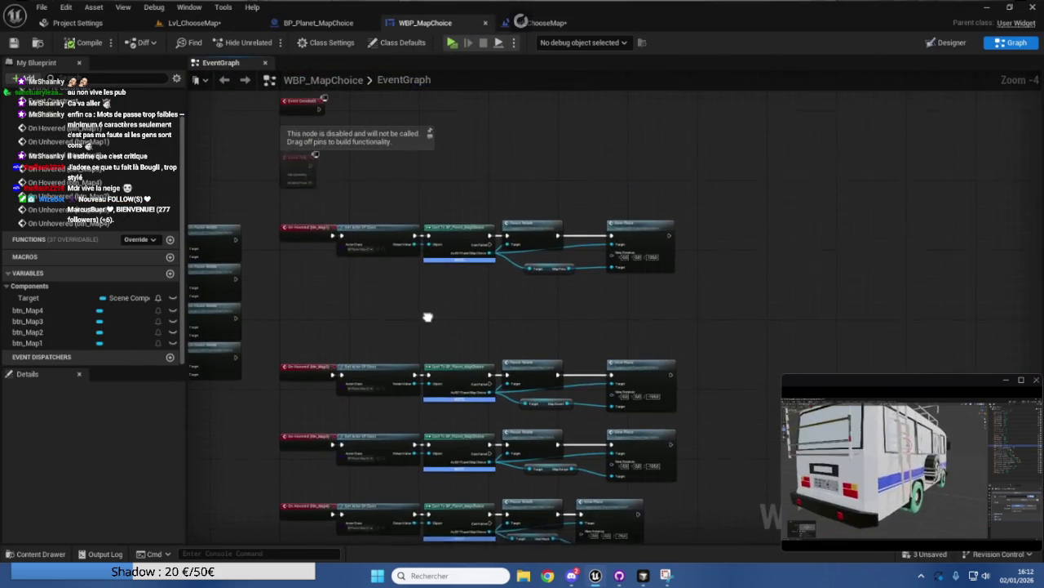
{"action": "left_click", "coordinate": [312, 24]}
{"action": "scroll", "coordinate": [432, 186], "scroll_direction": "up", "scroll_amount": 3}
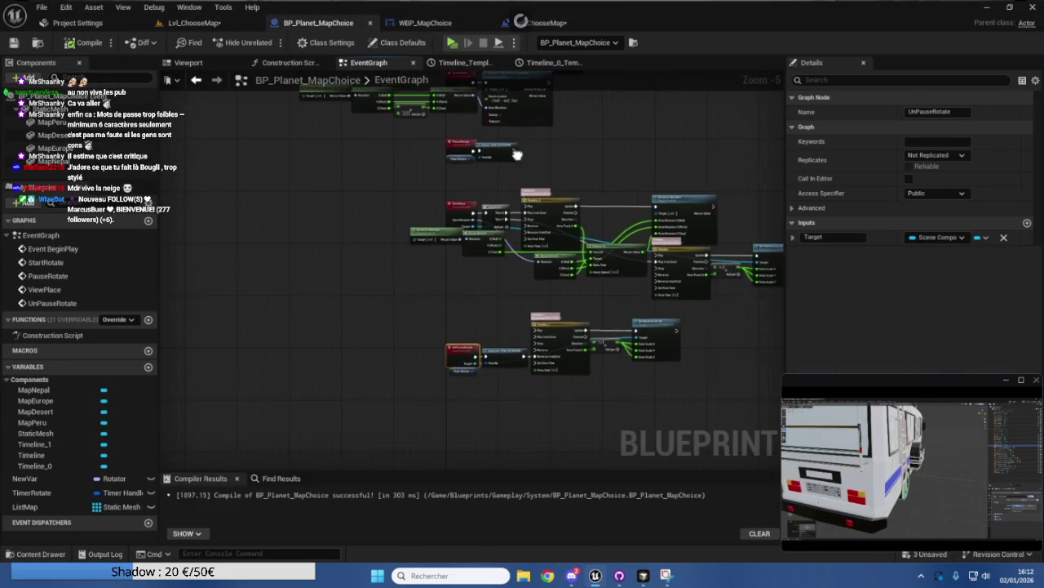
{"action": "mouse_move", "coordinate": [443, 184]}
{"action": "left_mouse_down"}
{"action": "mouse_move", "coordinate": [526, 161]}
{"action": "mouse_move", "coordinate": [520, 150]}
{"action": "left_mouse_up"}
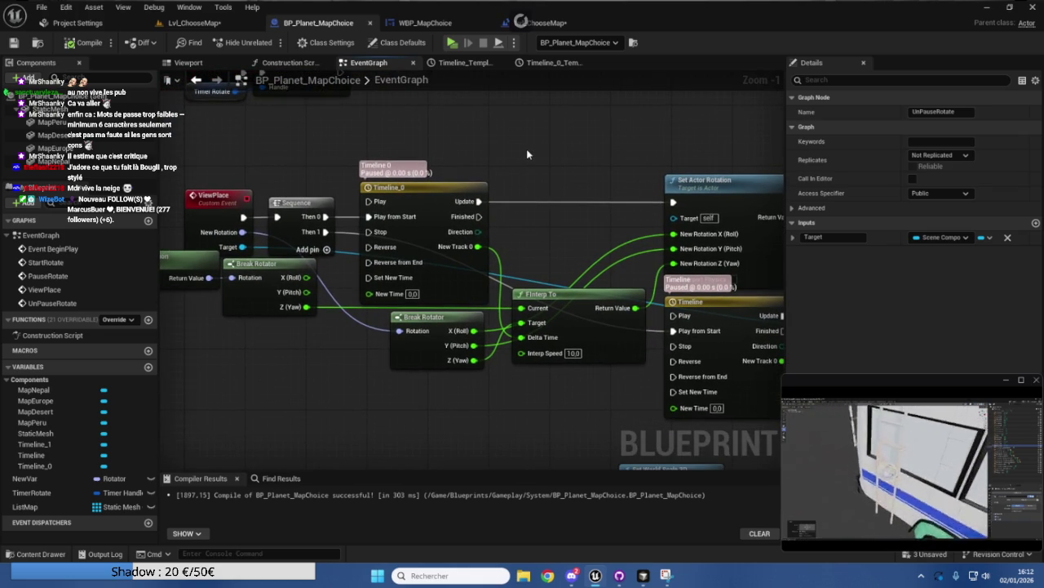
{"action": "left_click_drag", "start_coordinate": [567, 154], "coordinate": [435, 131]}
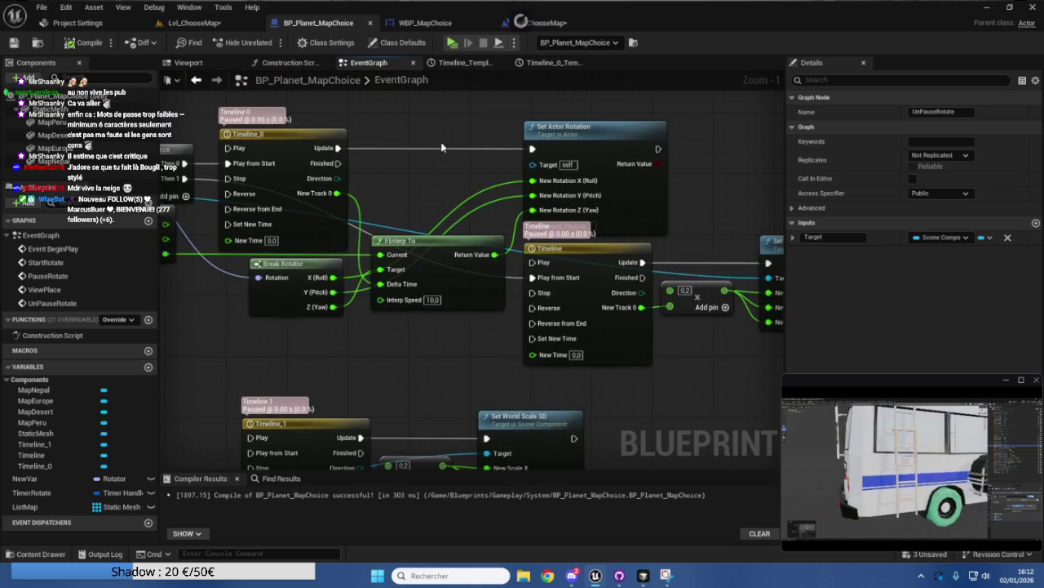
{"action": "mouse_move", "coordinate": [466, 332]}
{"action": "left_mouse_down"}
{"action": "mouse_move", "coordinate": [391, 333]}
{"action": "mouse_move", "coordinate": [678, 321]}
{"action": "mouse_move", "coordinate": [393, 327]}
{"action": "mouse_move", "coordinate": [481, 357]}
{"action": "left_mouse_up"}
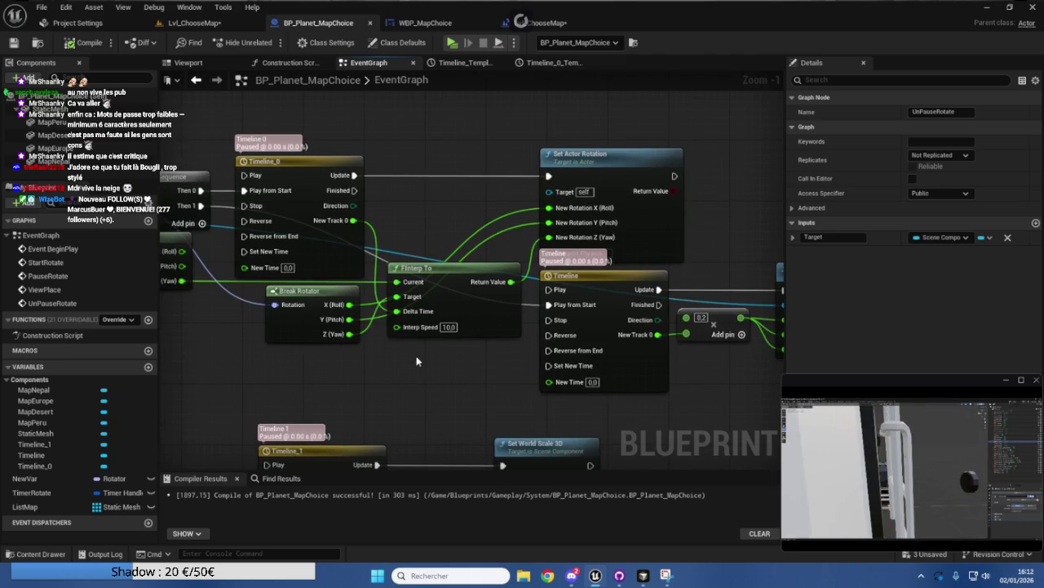
Rearrange the FInterp To, Get Actor Rotation and Break Rotator nodes into a tidier layout.
{"action": "mouse_move", "coordinate": [455, 315]}
{"action": "left_mouse_down"}
{"action": "mouse_move", "coordinate": [397, 355]}
{"action": "mouse_move", "coordinate": [457, 359]}
{"action": "mouse_move", "coordinate": [449, 377]}
{"action": "mouse_move", "coordinate": [455, 301]}
{"action": "mouse_move", "coordinate": [575, 318]}
{"action": "left_mouse_up"}
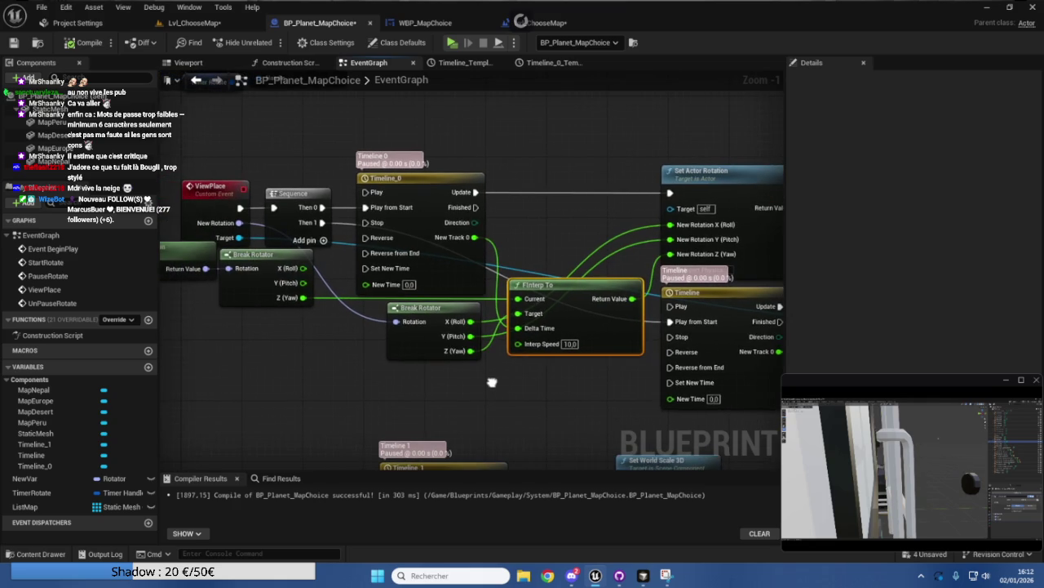
{"action": "mouse_move", "coordinate": [382, 386]}
{"action": "left_mouse_down"}
{"action": "mouse_move", "coordinate": [544, 395]}
{"action": "mouse_move", "coordinate": [483, 395]}
{"action": "left_mouse_up"}
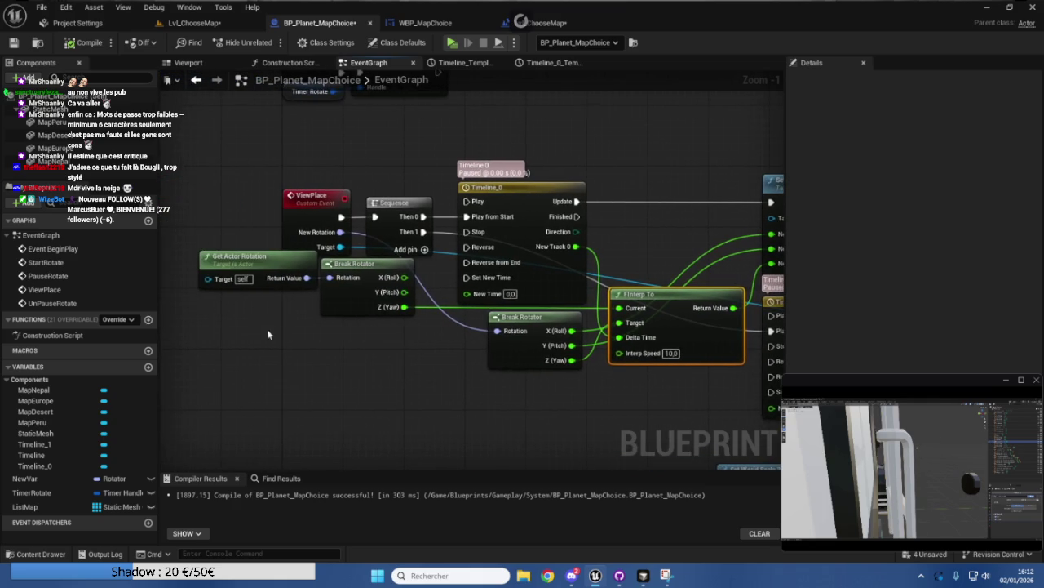
{"action": "mouse_move", "coordinate": [352, 292]}
{"action": "left_mouse_down"}
{"action": "mouse_move", "coordinate": [286, 277]}
{"action": "mouse_move", "coordinate": [350, 324]}
{"action": "left_mouse_up"}
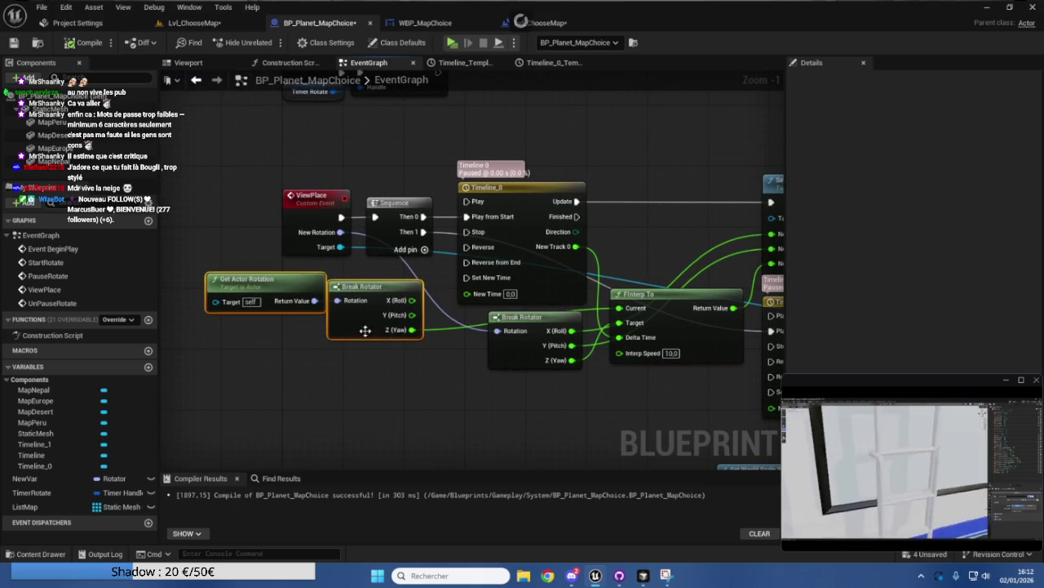
{"action": "left_click_drag", "start_coordinate": [511, 352], "coordinate": [488, 375]}
{"action": "mouse_move", "coordinate": [690, 341]}
{"action": "left_mouse_down"}
{"action": "mouse_move", "coordinate": [672, 367]}
{"action": "mouse_move", "coordinate": [572, 377]}
{"action": "mouse_move", "coordinate": [596, 374]}
{"action": "left_mouse_up"}
{"action": "mouse_move", "coordinate": [579, 409]}
{"action": "left_mouse_down"}
{"action": "mouse_move", "coordinate": [687, 361]}
{"action": "mouse_move", "coordinate": [502, 263]}
{"action": "mouse_move", "coordinate": [503, 279]}
{"action": "left_mouse_up"}
{"action": "left_click_drag", "start_coordinate": [571, 245], "coordinate": [657, 259]}
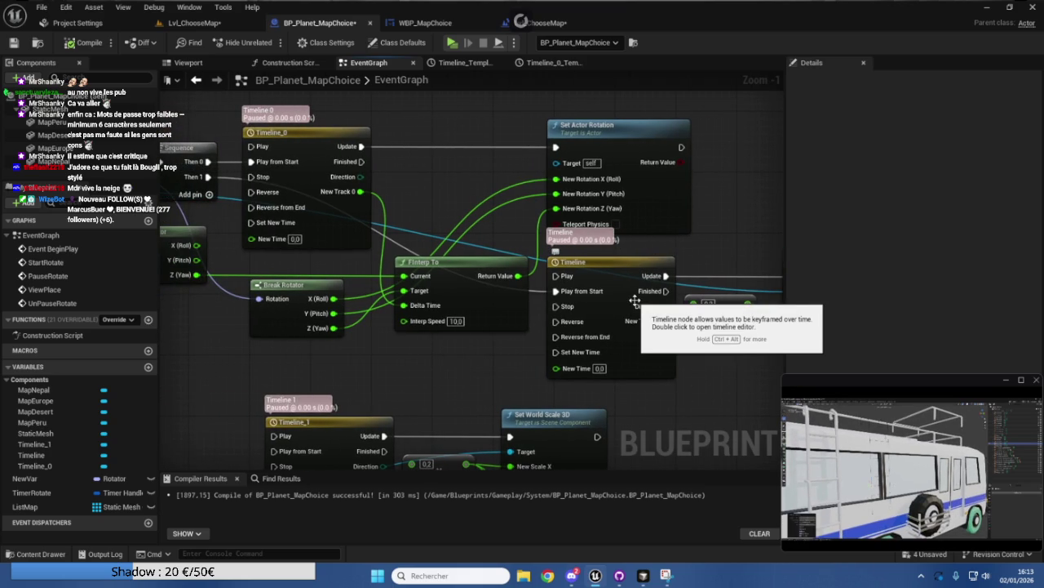
{"action": "left_click_drag", "start_coordinate": [444, 187], "coordinate": [605, 223]}
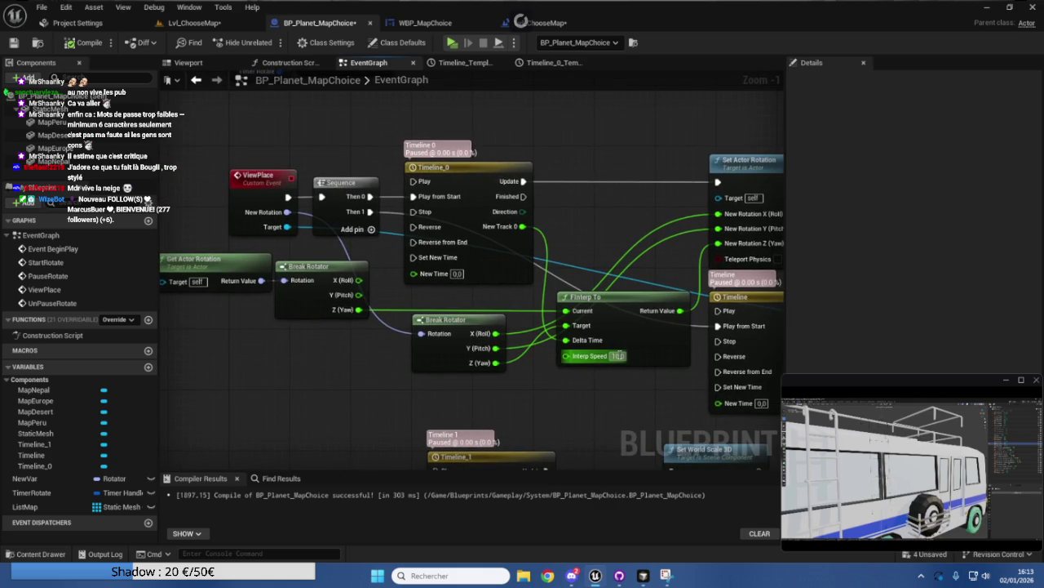
Set FInterp To's Interp Speed to 100 and nudge Timeline_0 slightly left.
{"action": "type", "text": "100"}
{"action": "key", "text": "Return"}
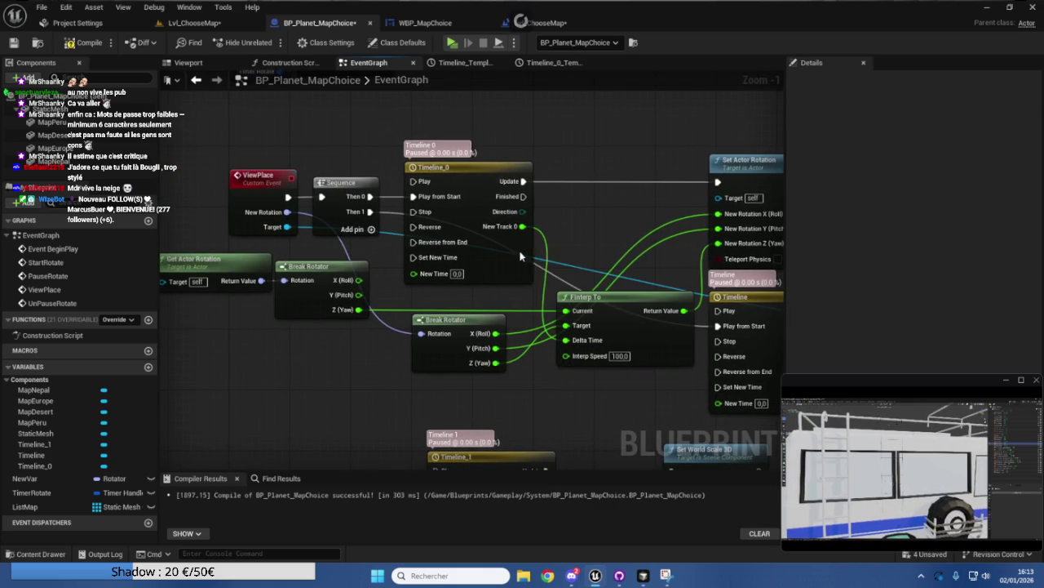
{"action": "left_click_drag", "start_coordinate": [526, 256], "coordinate": [510, 257]}
{"action": "left_click_drag", "start_coordinate": [580, 397], "coordinate": [555, 380]}
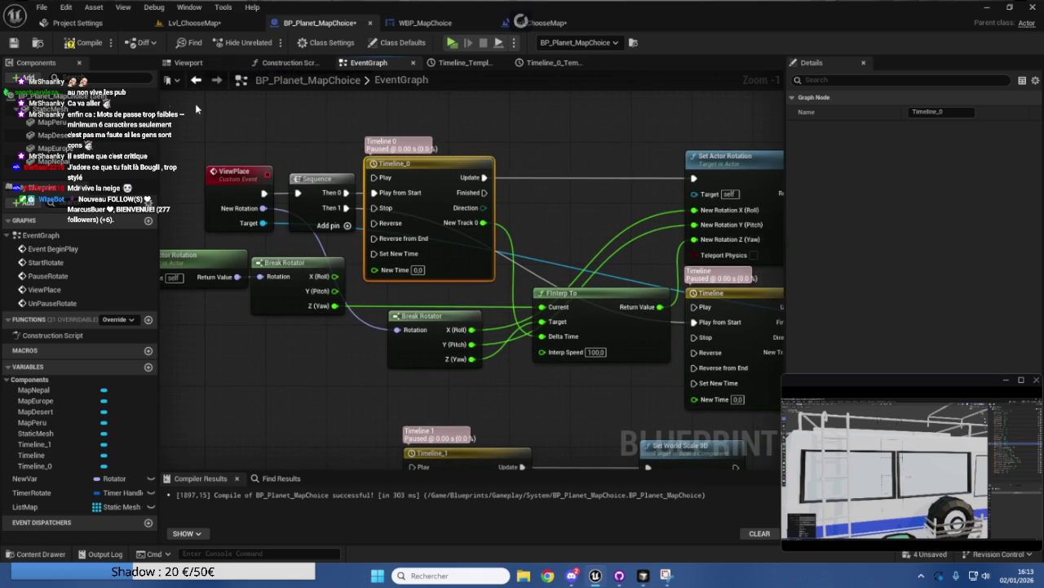
Save BP_Planet_MapChoice, preview Lvl_ChooseMap to check the faster globe turn, then reopen the blueprint.
{"action": "left_click", "coordinate": [14, 43]}
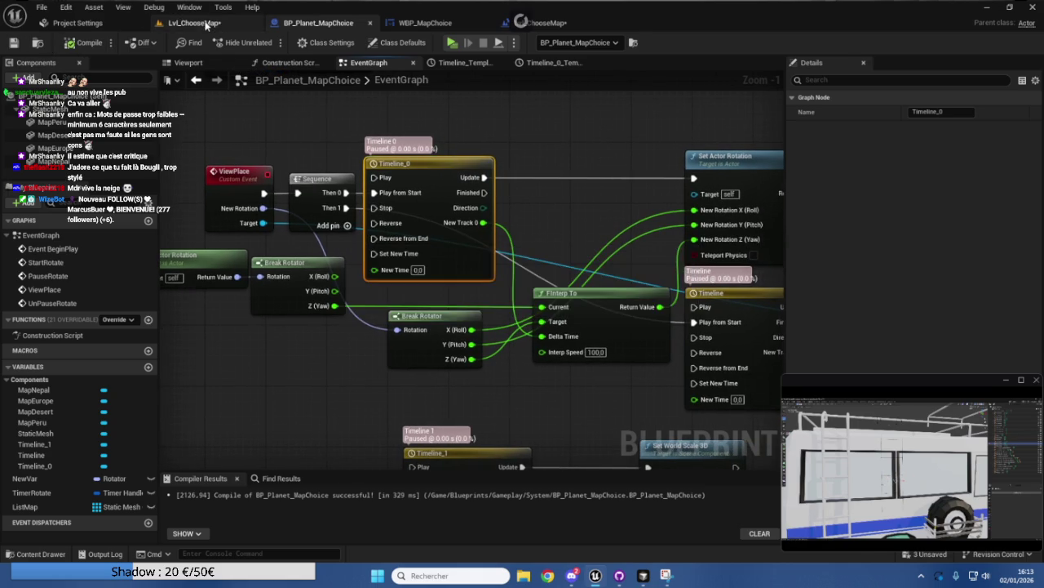
{"action": "left_click", "coordinate": [194, 23]}
{"action": "left_click", "coordinate": [269, 44]}
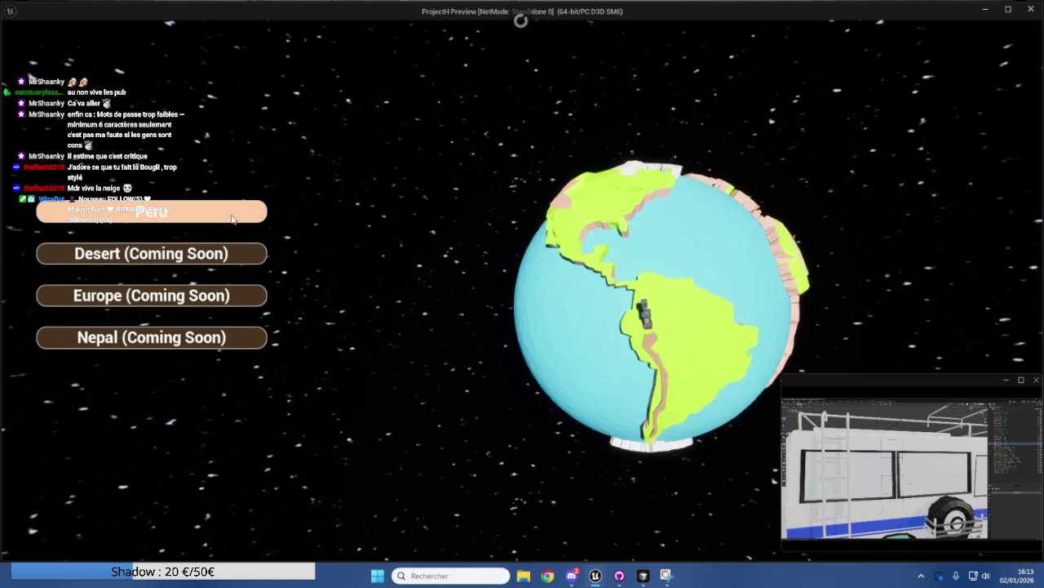
{"action": "key", "text": "Escape"}
{"action": "left_click", "coordinate": [489, 188]}
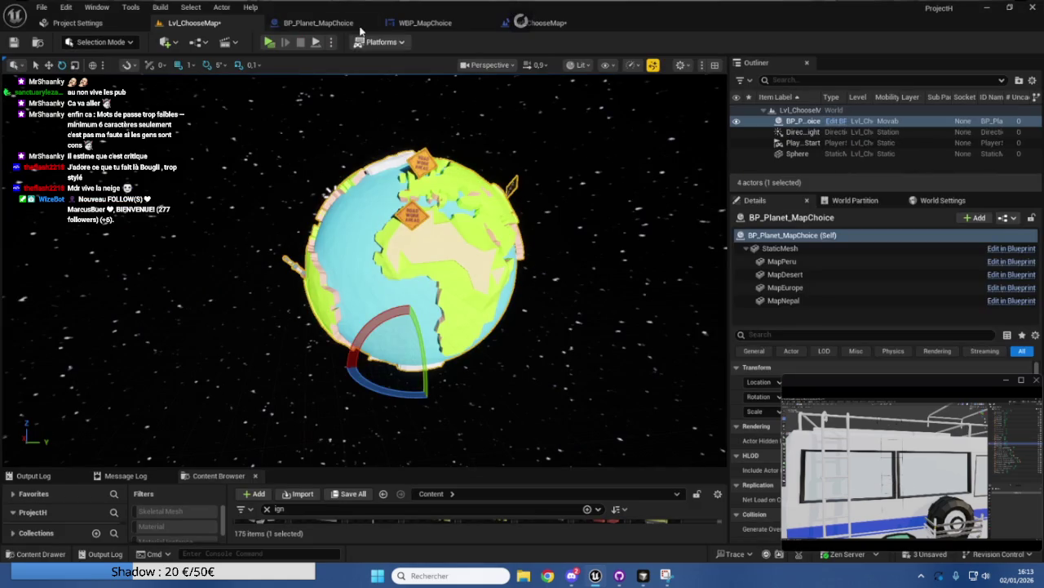
{"action": "left_click", "coordinate": [323, 23]}
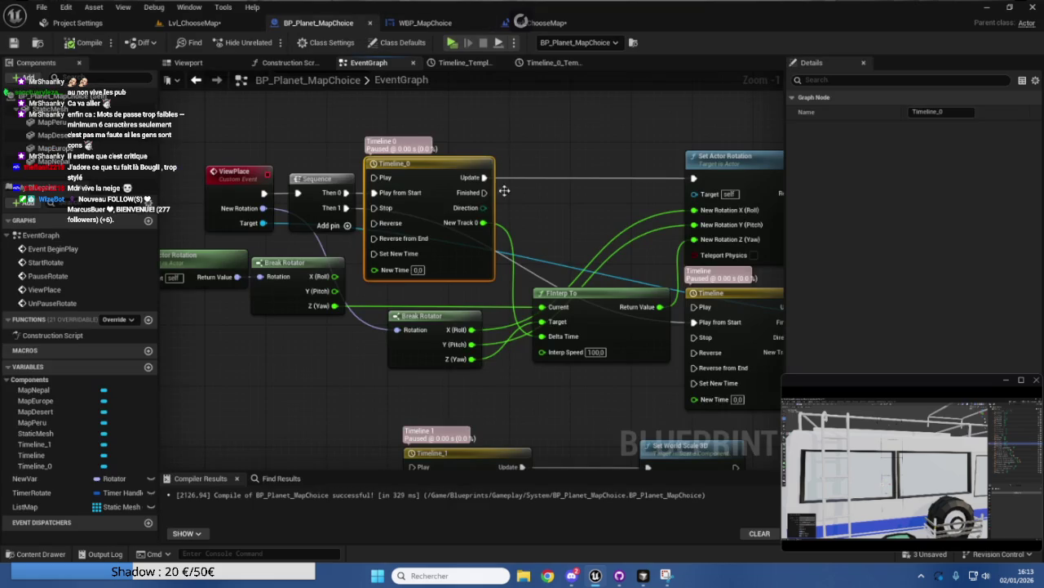
{"action": "left_click", "coordinate": [521, 205]}
{"action": "mouse_move", "coordinate": [544, 214]}
{"action": "left_mouse_down"}
{"action": "mouse_move", "coordinate": [499, 197]}
{"action": "mouse_move", "coordinate": [530, 195]}
{"action": "left_mouse_up"}
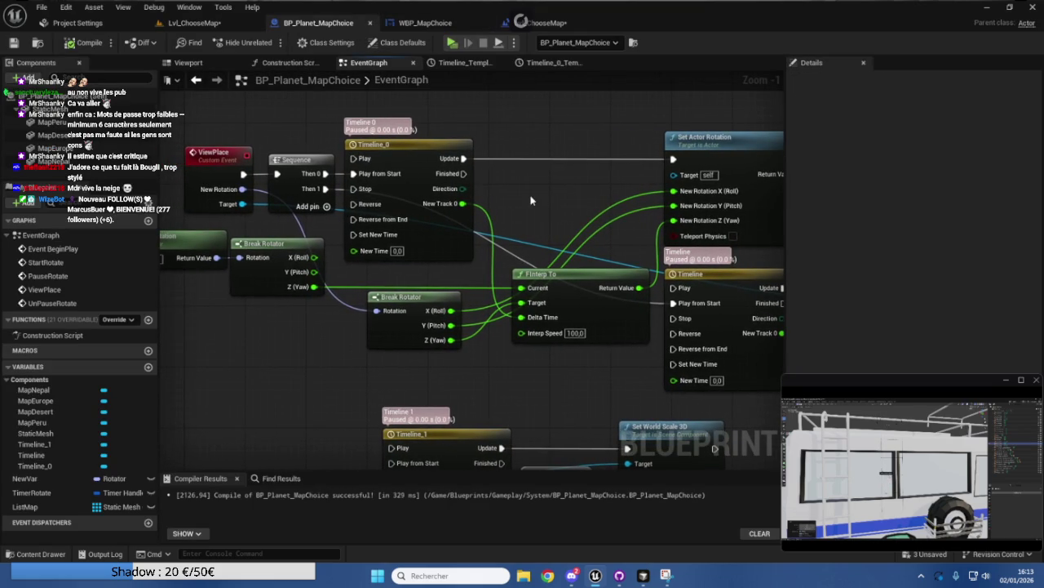
{"action": "double_click", "coordinate": [456, 209]}
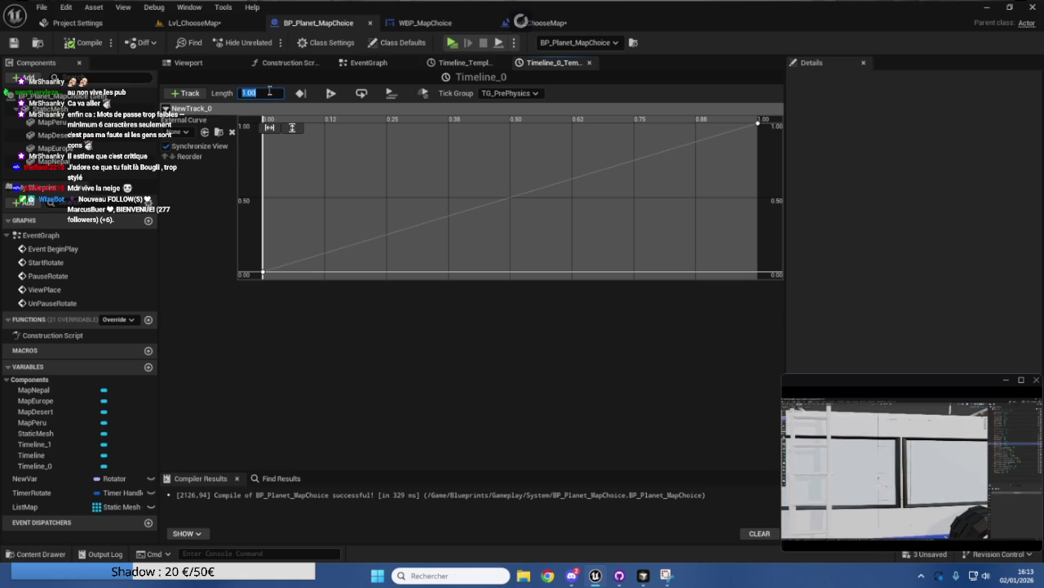
{"action": "type", "text": "360"}
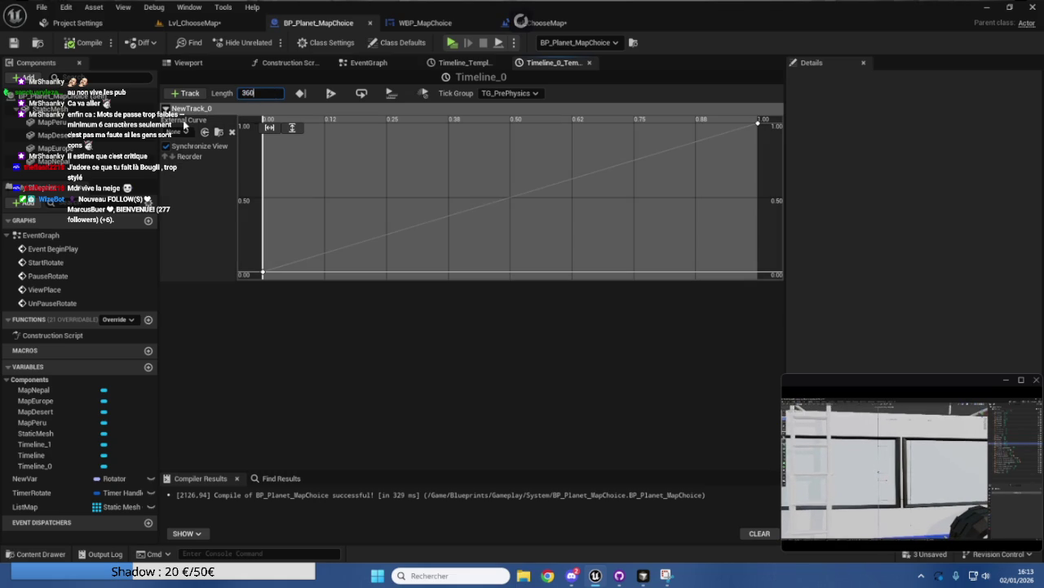
{"action": "key", "text": "Return"}
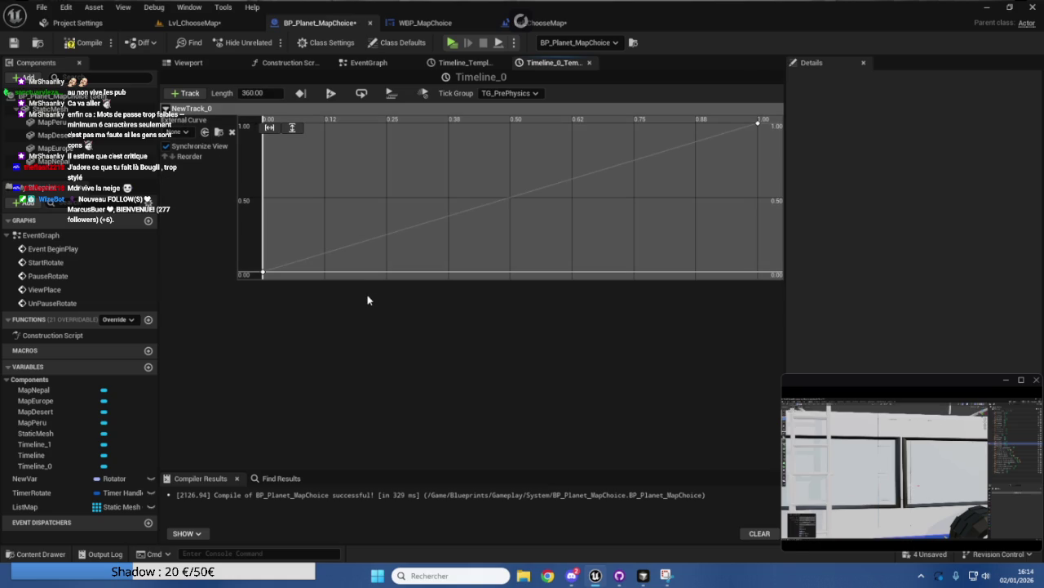
{"action": "left_click", "coordinate": [267, 92]}
{"action": "type", "text": "1"}
{"action": "key", "text": "Return"}
{"action": "left_click", "coordinate": [93, 49]}
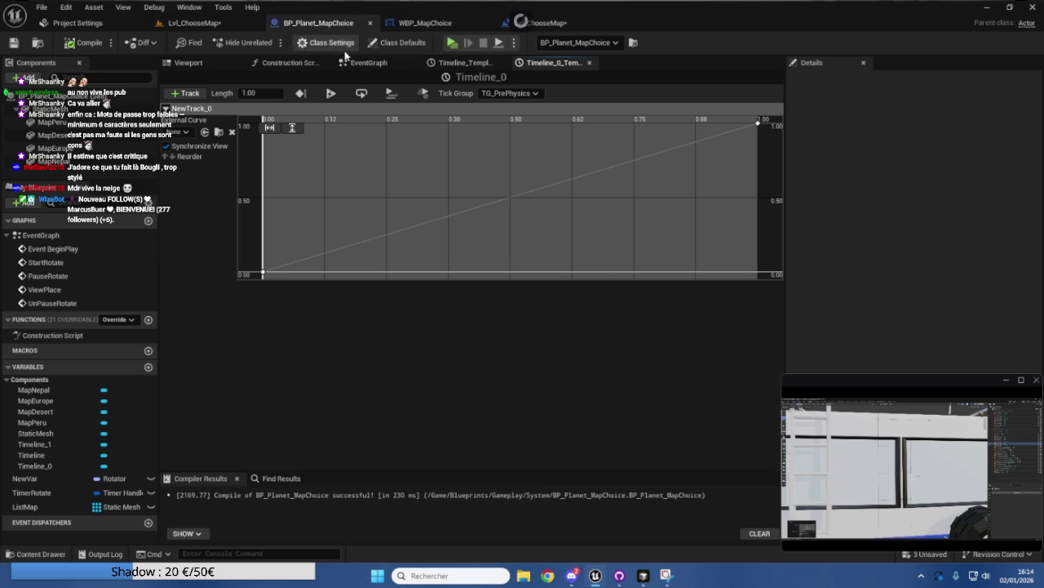
{"action": "left_click", "coordinate": [589, 63]}
Close the Timeline editor and delete the FInterp To node from the event graph.
{"action": "left_click", "coordinate": [501, 63]}
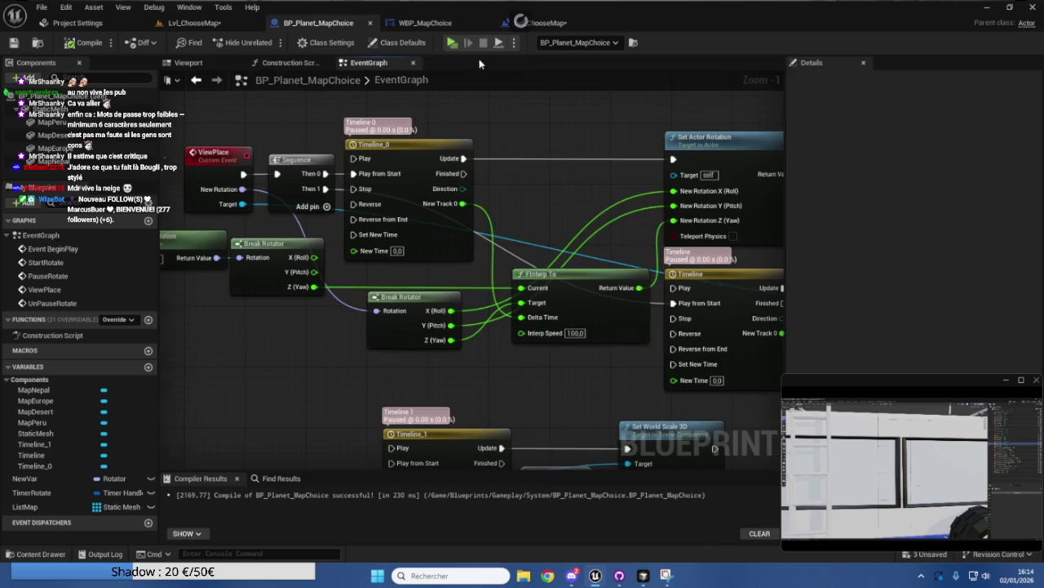
{"action": "mouse_move", "coordinate": [541, 164]}
{"action": "left_mouse_down"}
{"action": "mouse_move", "coordinate": [564, 153]}
{"action": "mouse_move", "coordinate": [328, 149]}
{"action": "mouse_move", "coordinate": [466, 148]}
{"action": "mouse_move", "coordinate": [485, 107]}
{"action": "mouse_move", "coordinate": [553, 52]}
{"action": "mouse_move", "coordinate": [538, 130]}
{"action": "mouse_move", "coordinate": [545, 178]}
{"action": "mouse_move", "coordinate": [536, 176]}
{"action": "mouse_move", "coordinate": [611, 147]}
{"action": "mouse_move", "coordinate": [443, 156]}
{"action": "mouse_move", "coordinate": [401, 147]}
{"action": "mouse_move", "coordinate": [597, 148]}
{"action": "mouse_move", "coordinate": [476, 146]}
{"action": "left_mouse_up"}
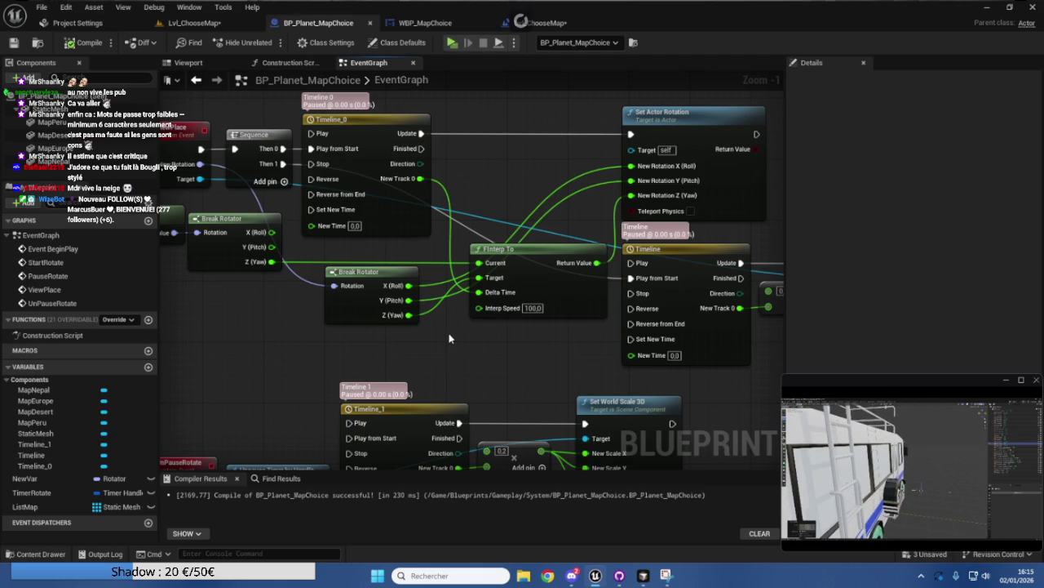
{"action": "left_click", "coordinate": [568, 297]}
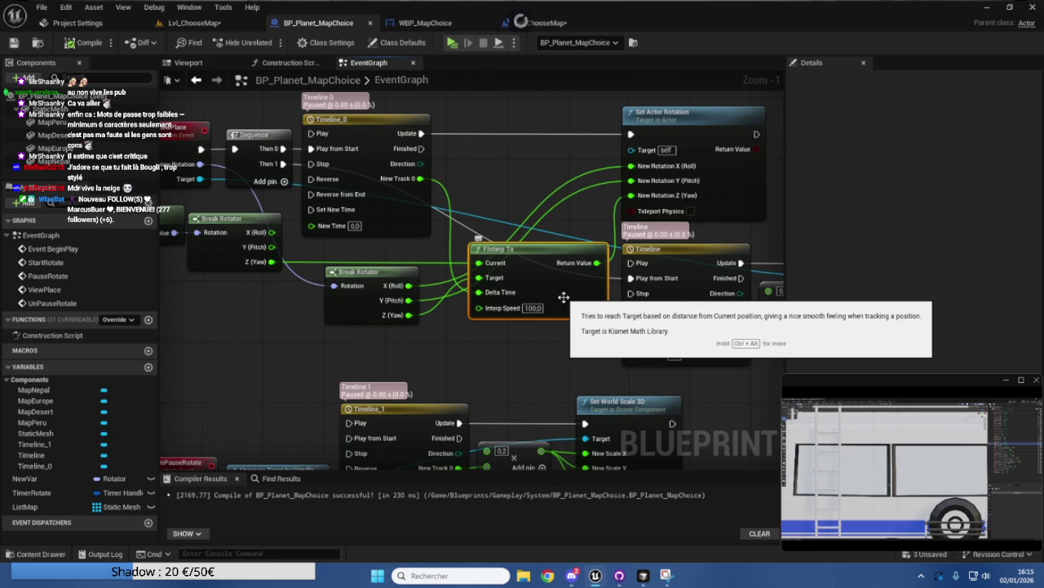
{"action": "key", "text": "Delete"}
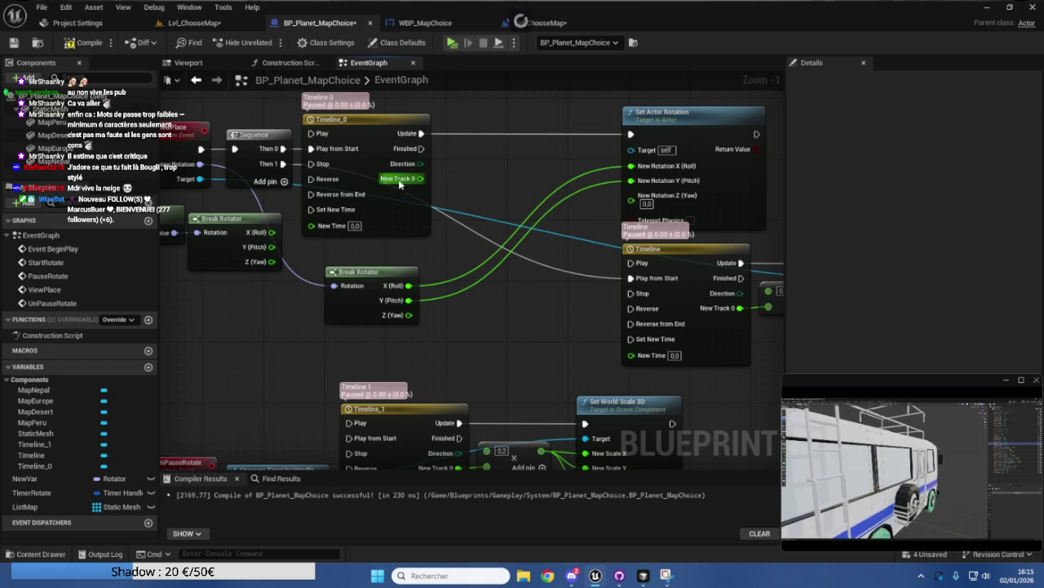
Add a Map Range Clamped node feeding Set Actor Rotation's New Rotation Z.
{"action": "right_click", "coordinate": [461, 187]}
{"action": "type", "text": "map"}
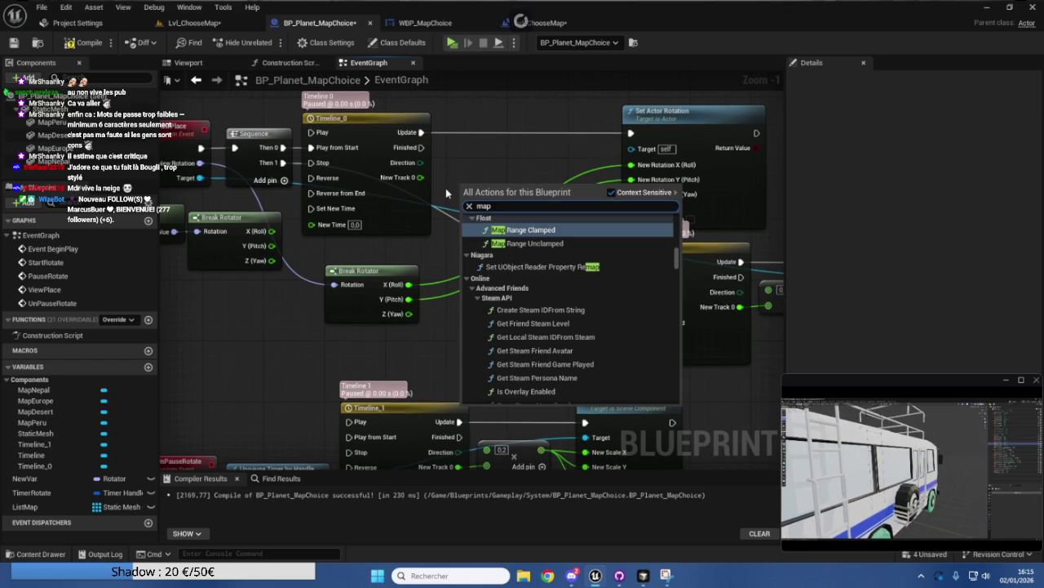
{"action": "left_click", "coordinate": [531, 230]}
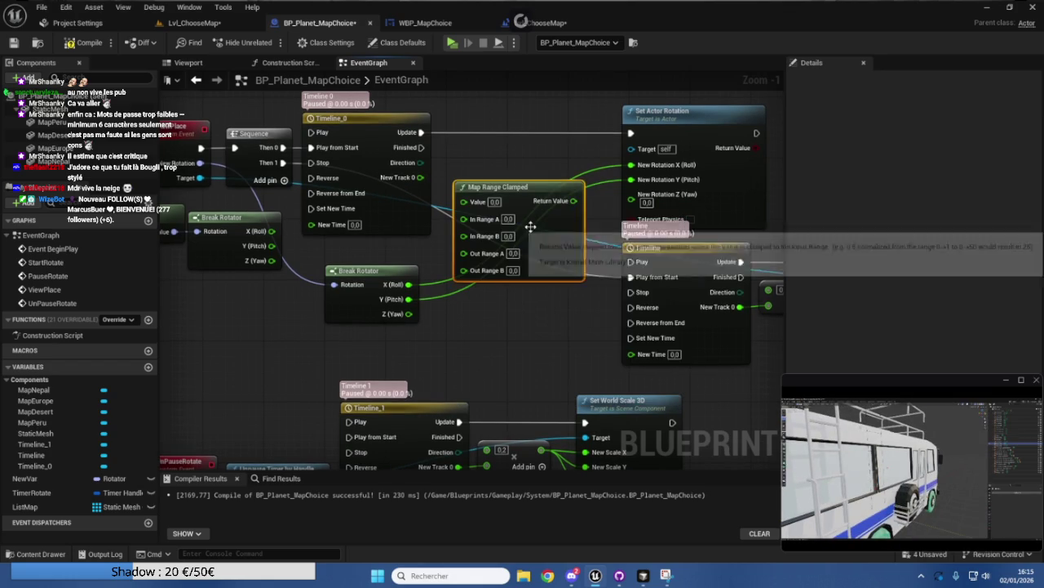
{"action": "left_click_drag", "start_coordinate": [551, 254], "coordinate": [552, 276]}
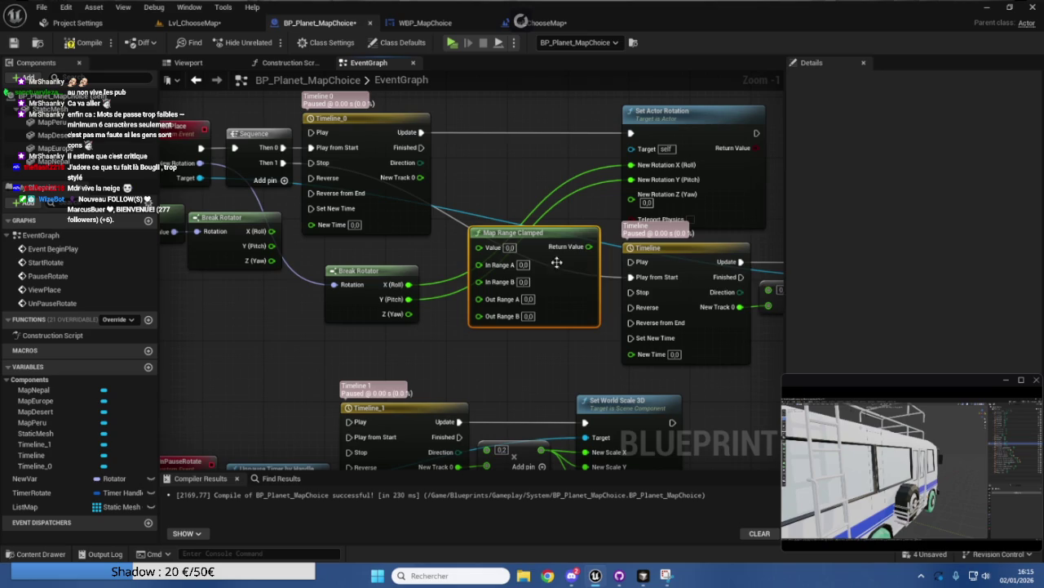
{"action": "mouse_move", "coordinate": [589, 245]}
{"action": "left_mouse_down"}
{"action": "mouse_move", "coordinate": [622, 238]}
{"action": "mouse_move", "coordinate": [634, 206]}
{"action": "left_mouse_up"}
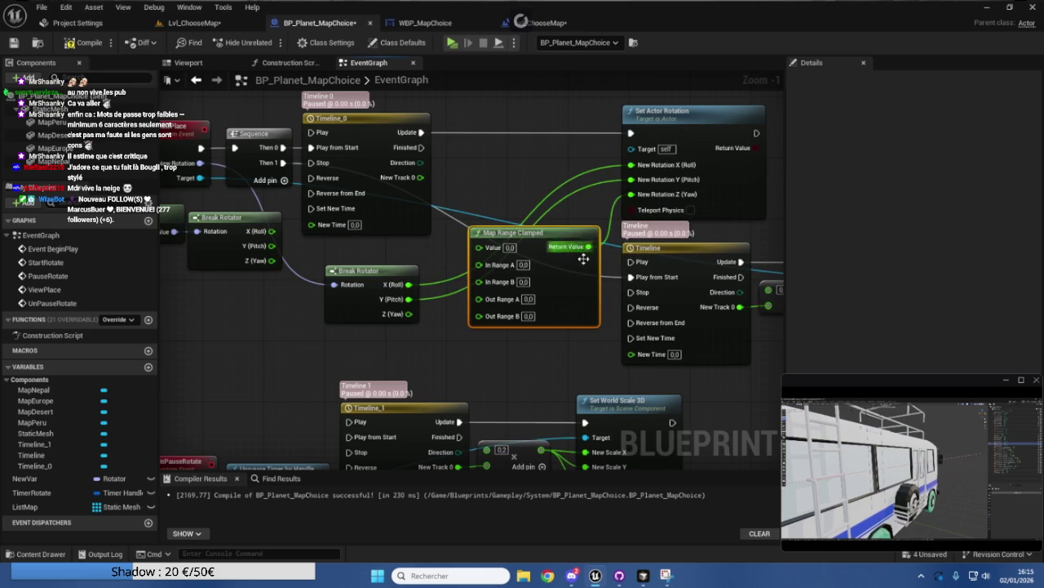
{"action": "left_click_drag", "start_coordinate": [578, 274], "coordinate": [586, 274]}
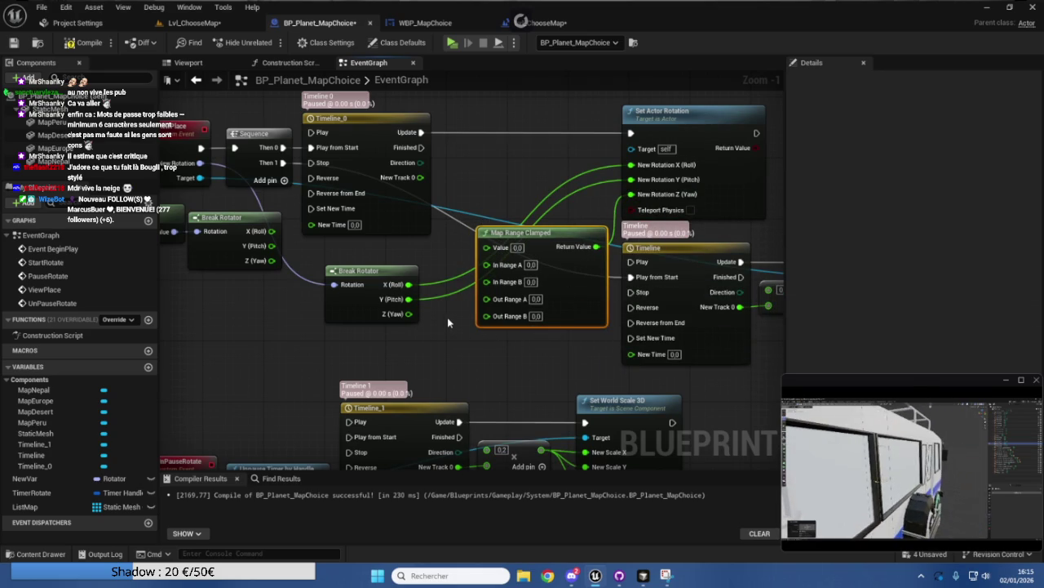
Add a Multiply node on Z (Yaw), fed by Timeline_0's New Track 0, into Out Range B.
{"action": "mouse_move", "coordinate": [364, 312]}
{"action": "left_mouse_down"}
{"action": "mouse_move", "coordinate": [331, 297]}
{"action": "mouse_move", "coordinate": [313, 327]}
{"action": "mouse_move", "coordinate": [401, 346]}
{"action": "left_mouse_up"}
{"action": "type", "text": "*"}
{"action": "key", "text": "Return"}
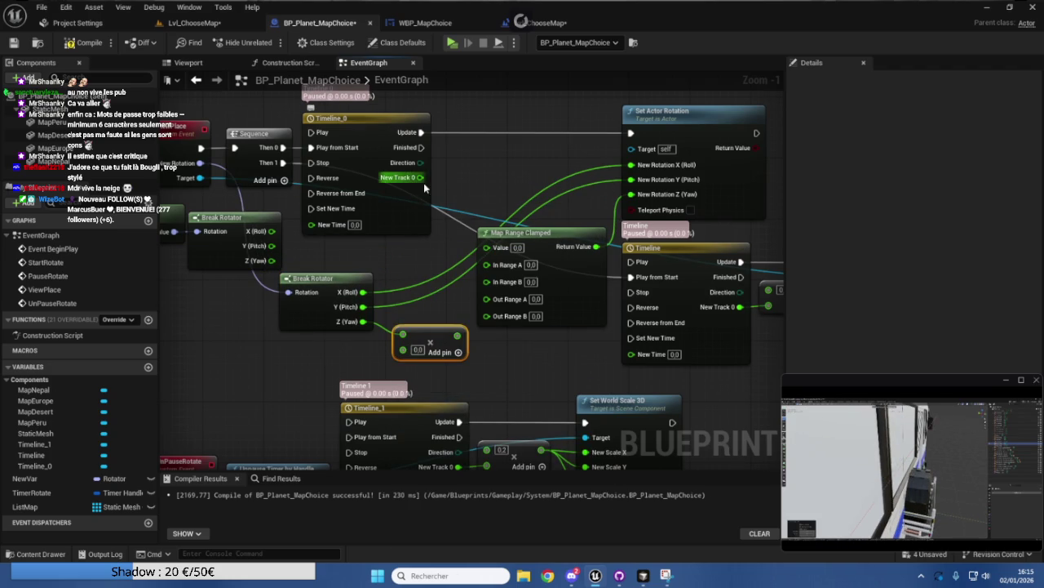
{"action": "mouse_move", "coordinate": [420, 177]}
{"action": "left_mouse_down"}
{"action": "mouse_move", "coordinate": [431, 331]}
{"action": "mouse_move", "coordinate": [443, 337]}
{"action": "mouse_move", "coordinate": [403, 348]}
{"action": "mouse_move", "coordinate": [489, 335]}
{"action": "mouse_move", "coordinate": [486, 319]}
{"action": "left_mouse_up"}
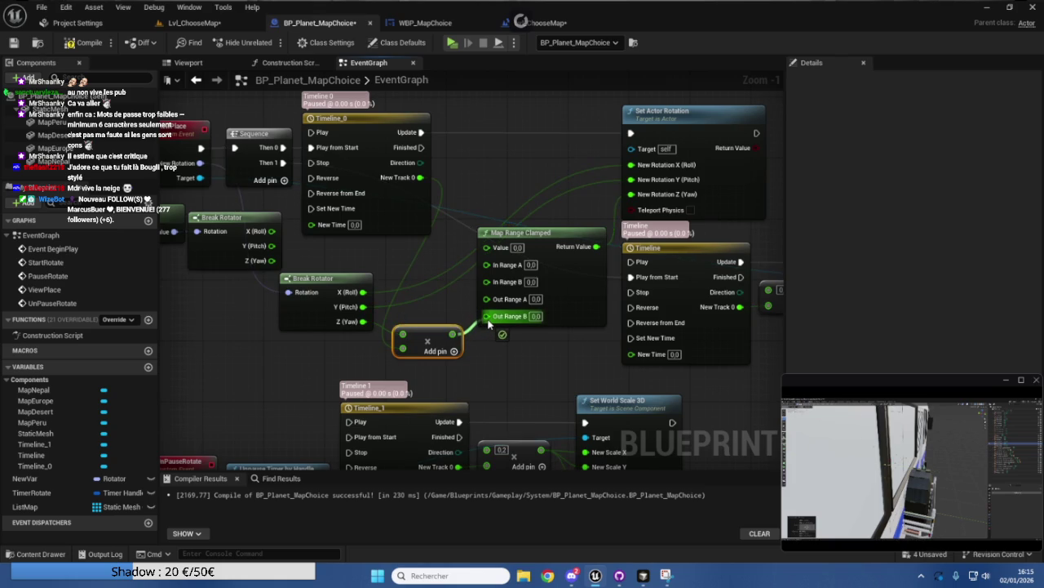
{"action": "left_click_drag", "start_coordinate": [488, 324], "coordinate": [488, 324]}
{"action": "left_click_drag", "start_coordinate": [426, 340], "coordinate": [426, 321]}
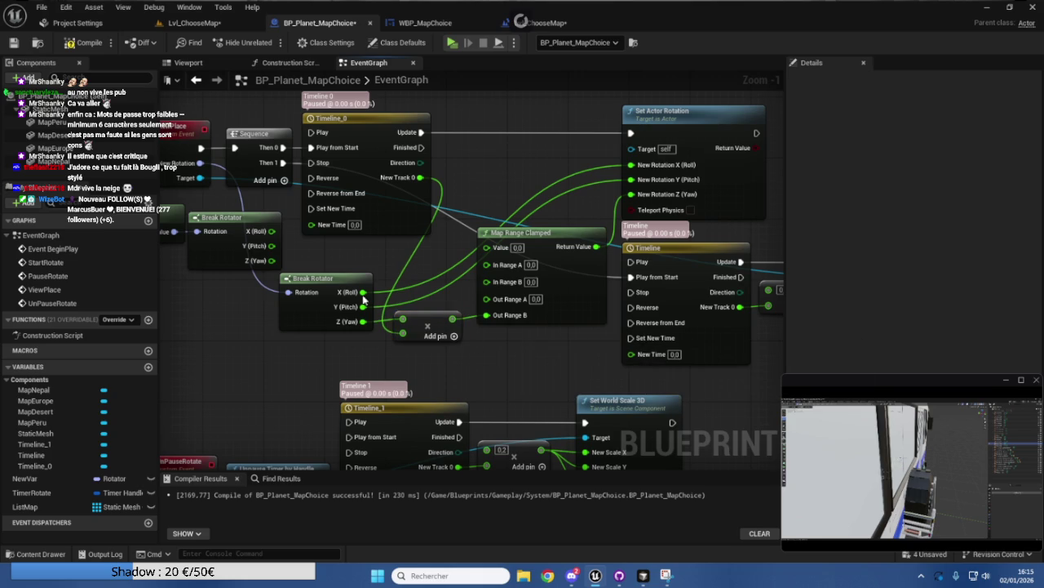
Remove the extra rotator and Map Range nodes, link Z (Yaw) directly to New Rotation Z, and Save All.
{"action": "mouse_move", "coordinate": [272, 260]}
{"action": "left_mouse_down"}
{"action": "mouse_move", "coordinate": [436, 261]}
{"action": "mouse_move", "coordinate": [439, 240]}
{"action": "mouse_move", "coordinate": [424, 237]}
{"action": "left_mouse_up"}
{"action": "key", "text": "Delete"}
{"action": "left_click_drag", "start_coordinate": [625, 284], "coordinate": [413, 301]}
{"action": "left_click_drag", "start_coordinate": [522, 387], "coordinate": [413, 301]}
{"action": "key", "text": "Delete"}
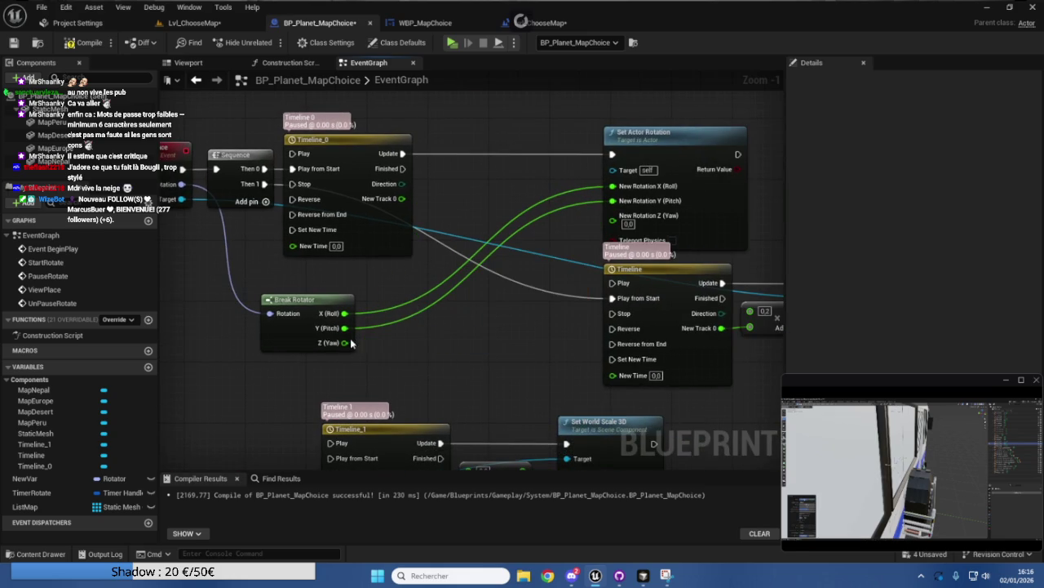
{"action": "left_click_drag", "start_coordinate": [345, 342], "coordinate": [615, 227]}
{"action": "mouse_move", "coordinate": [320, 316]}
{"action": "left_mouse_down"}
{"action": "mouse_move", "coordinate": [380, 277]}
{"action": "mouse_move", "coordinate": [359, 290]}
{"action": "left_mouse_up"}
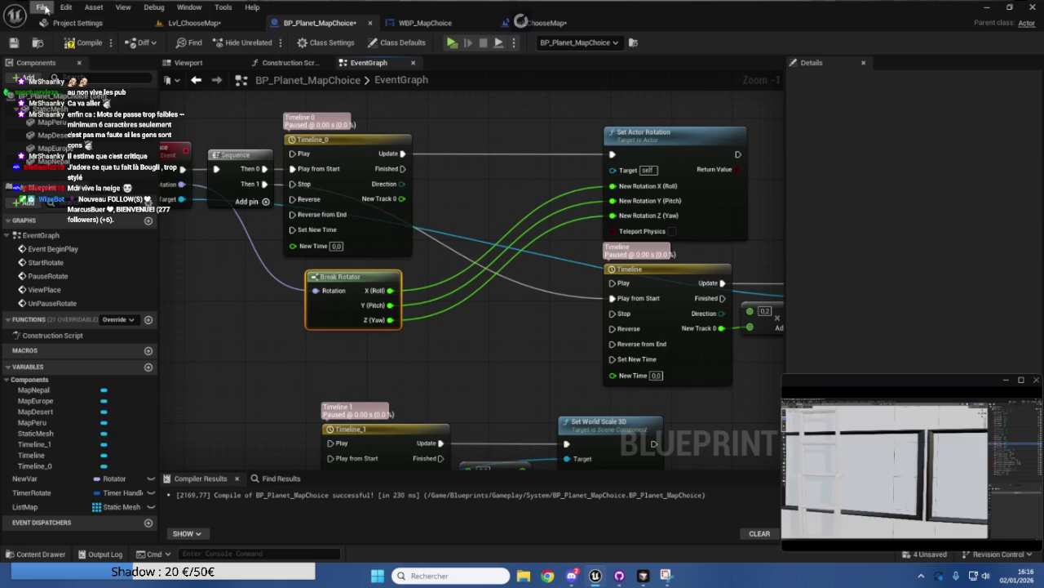
{"action": "left_click", "coordinate": [43, 8]}
{"action": "left_click", "coordinate": [82, 85]}
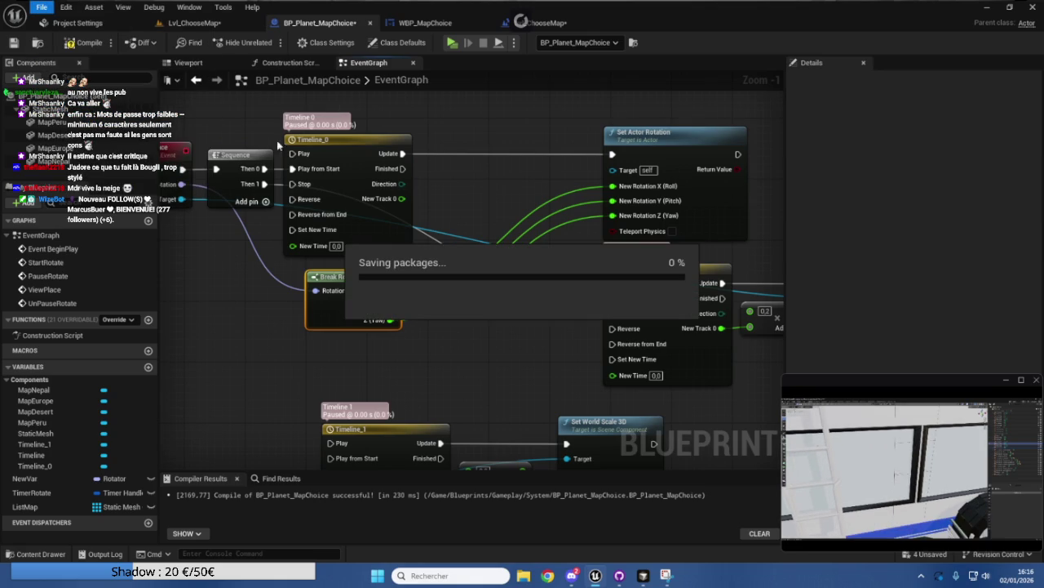
Commit the 17 files to master with summary 'Update' and description 'Menu Settings Head Bobbing, Choix Menu'.
{"action": "left_click", "coordinate": [617, 575]}
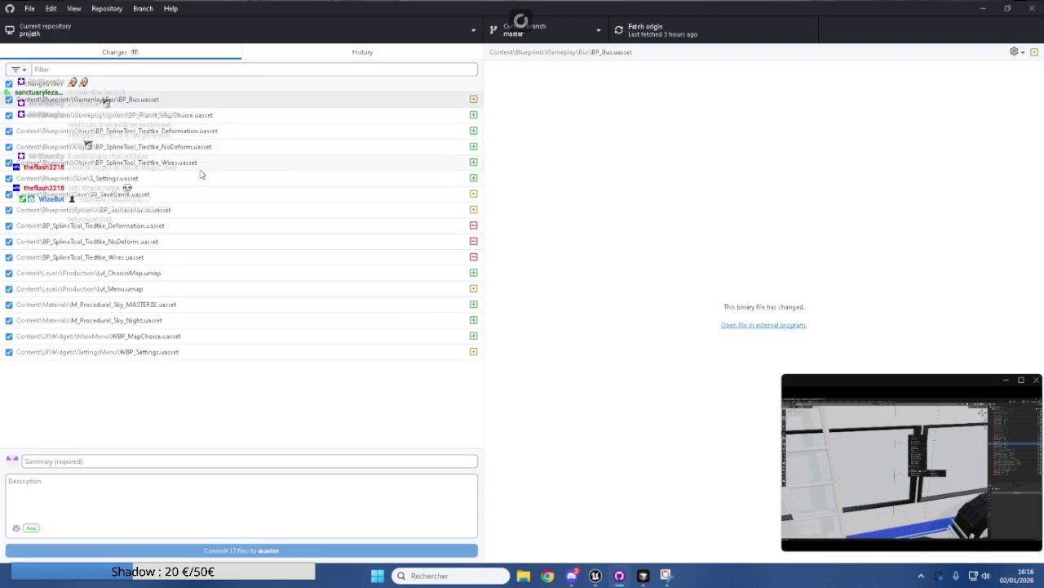
{"action": "left_click", "coordinate": [166, 461]}
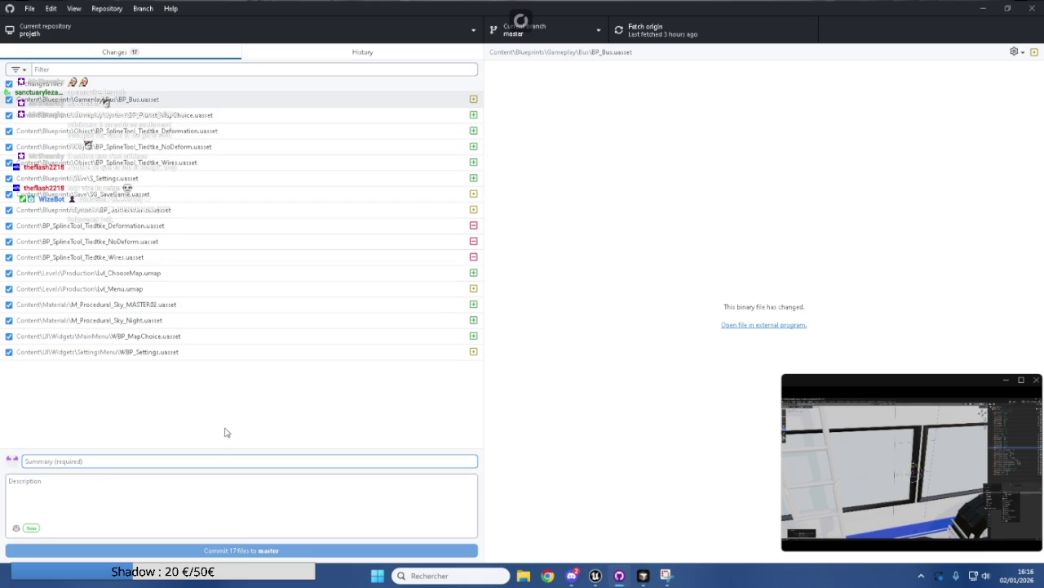
{"action": "type", "text": "Upda"}
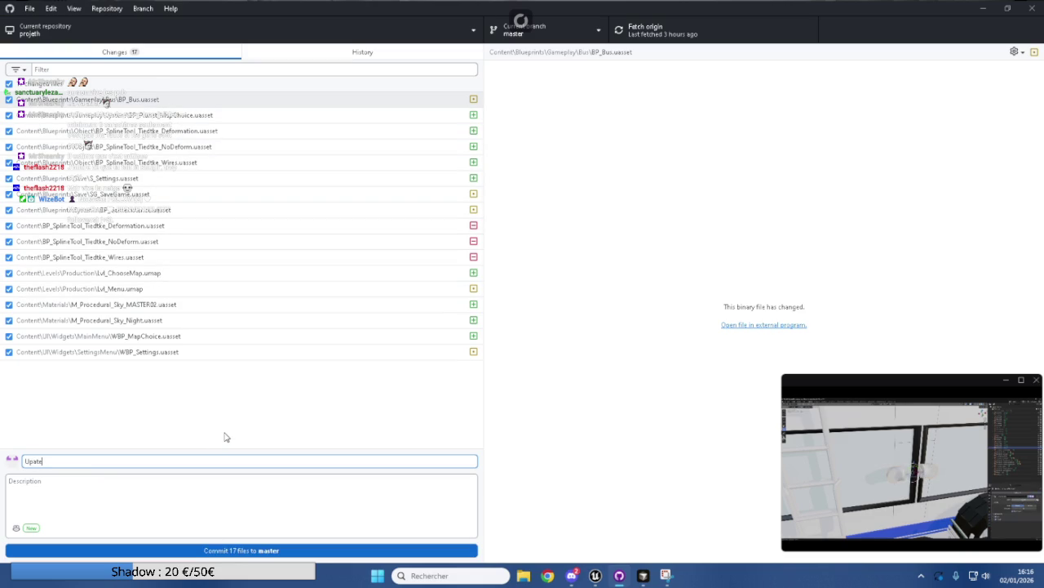
{"action": "type", "text": "te"}
{"action": "key", "text": "Tab"}
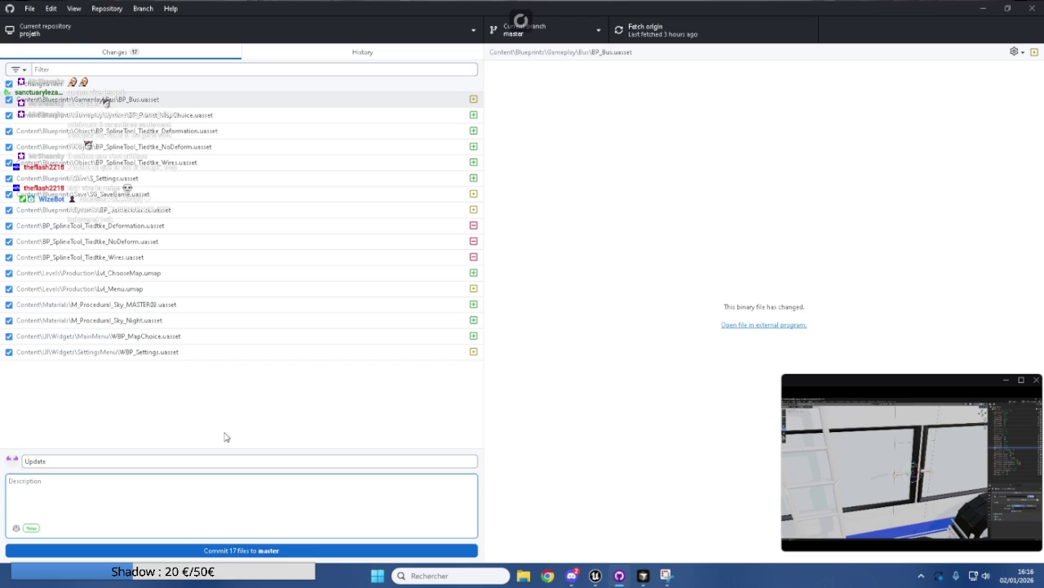
{"action": "type", "text": "MenuSettings Head Bobbing"}
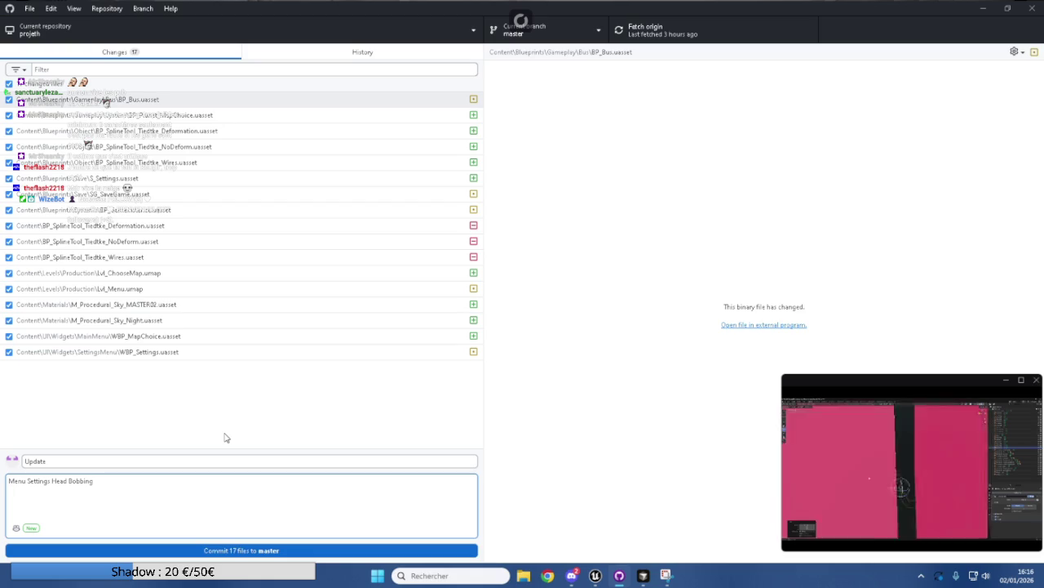
{"action": "type", "text": "Cho"}
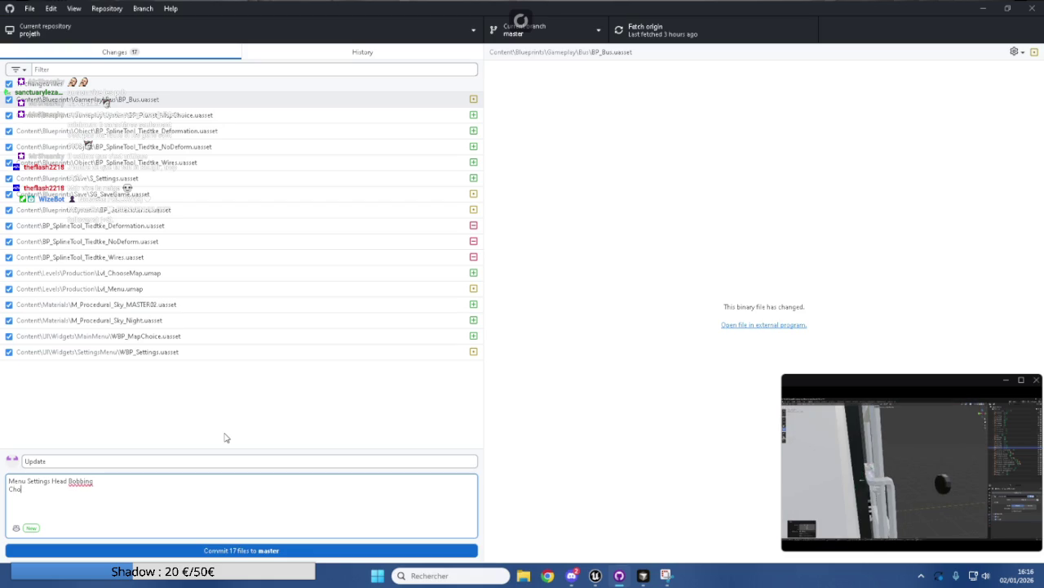
{"action": "type", "text": "ix Menu"}
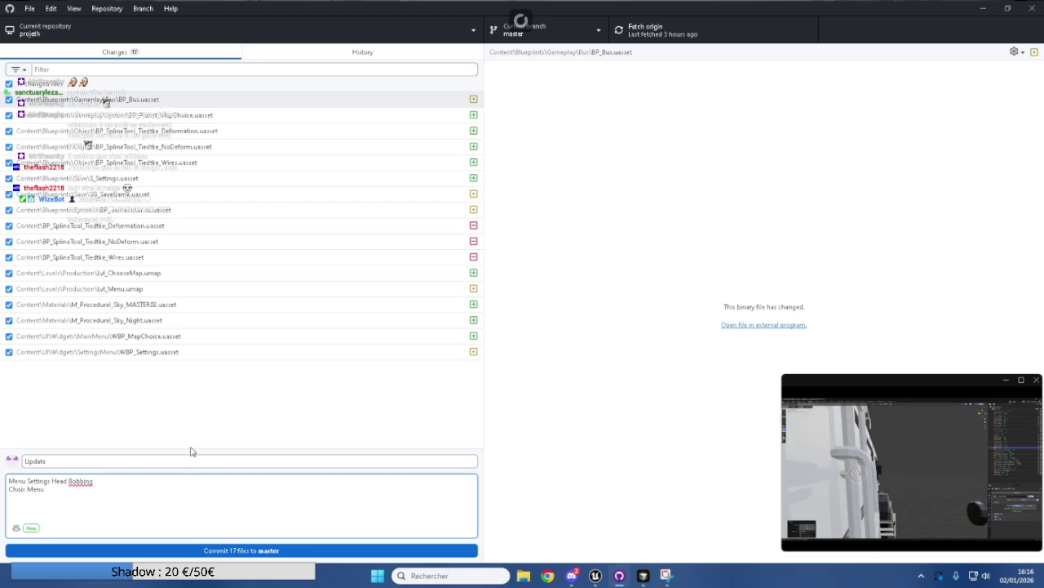
{"action": "left_click", "coordinate": [155, 551]}
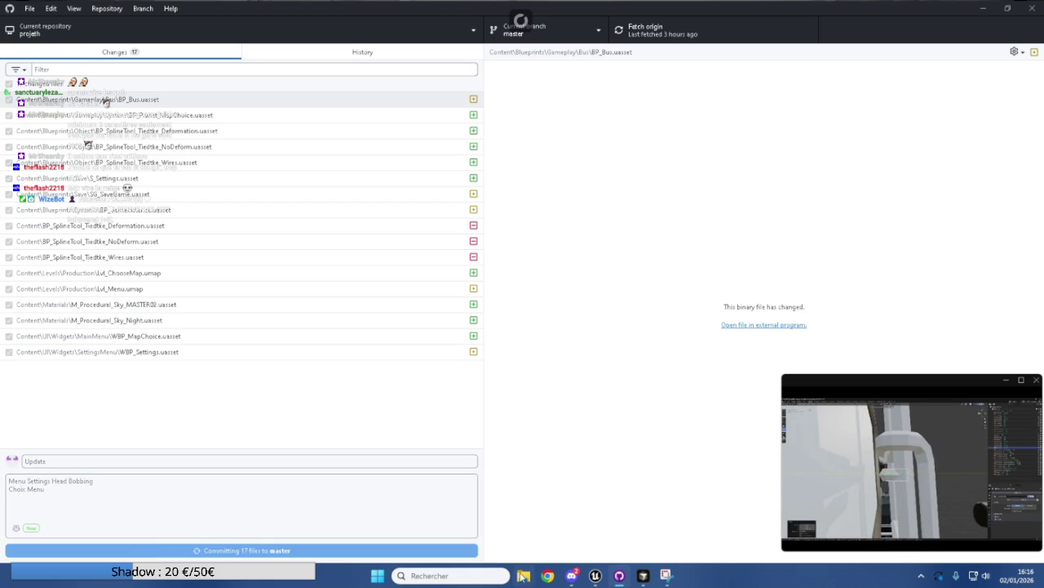
Return to the Unreal editor and restore it to a smaller window.
{"action": "left_click", "coordinate": [598, 576]}
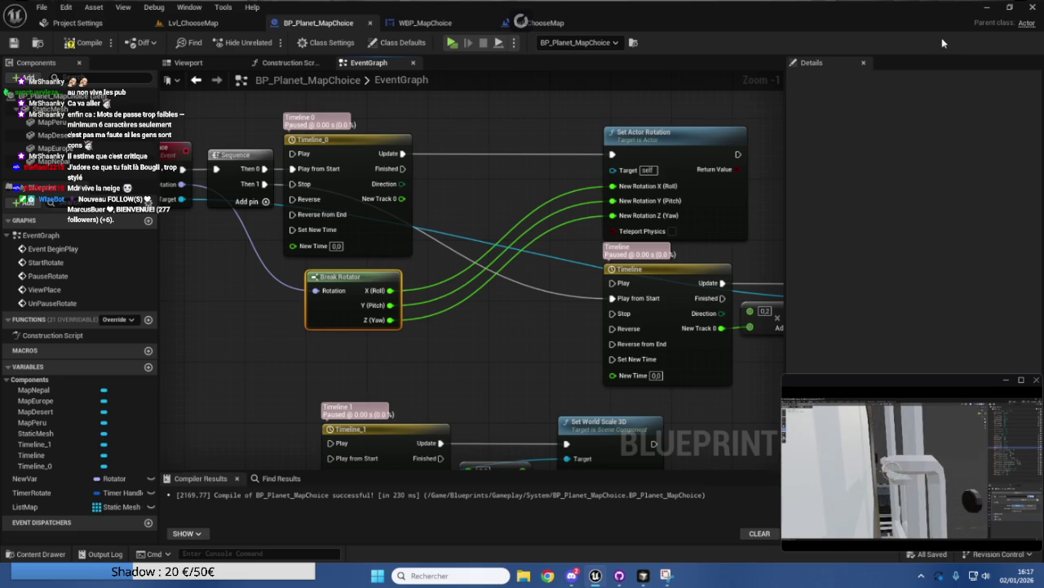
{"action": "double_click", "coordinate": [680, 15]}
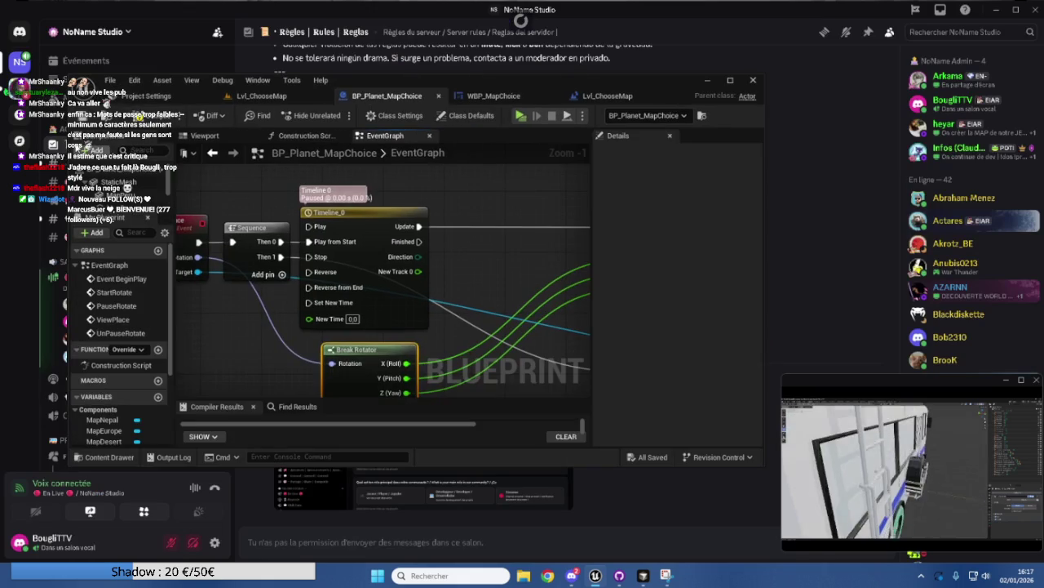
{"action": "left_click", "coordinate": [110, 80]}
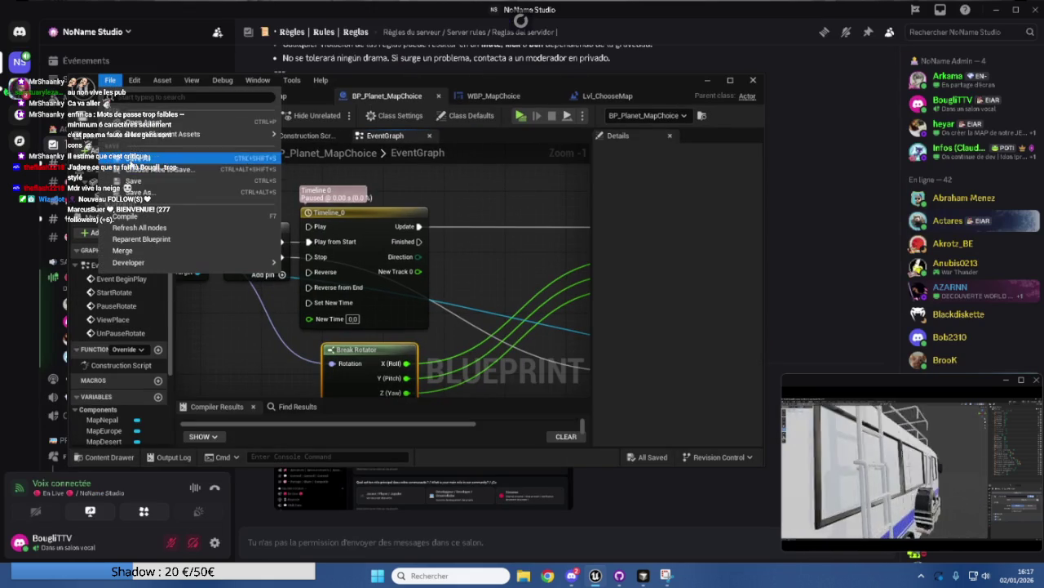
Dismiss the File menu and close the Unreal editor window.
{"action": "key", "text": "Escape"}
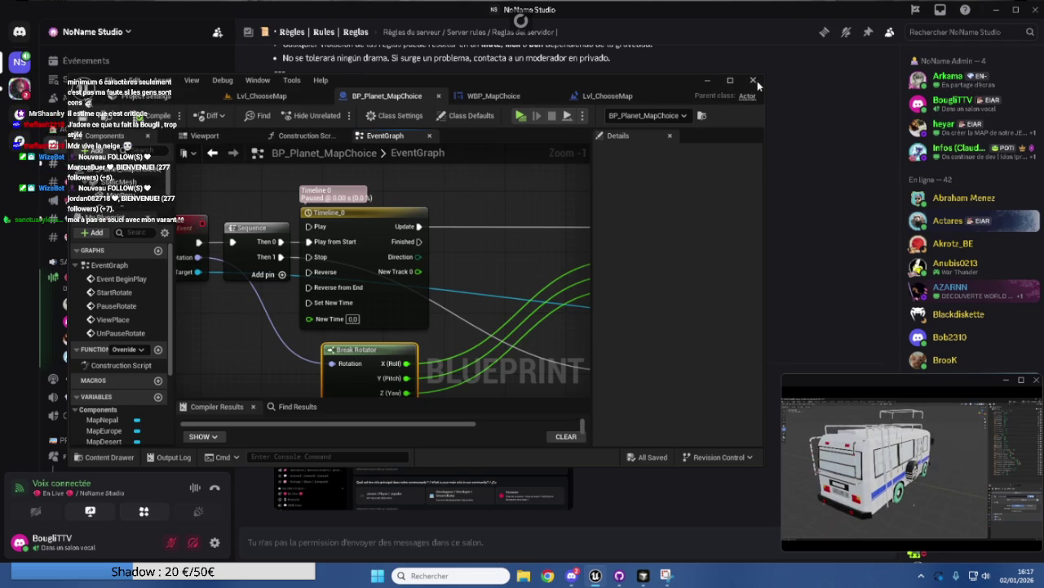
{"action": "left_click", "coordinate": [755, 80]}
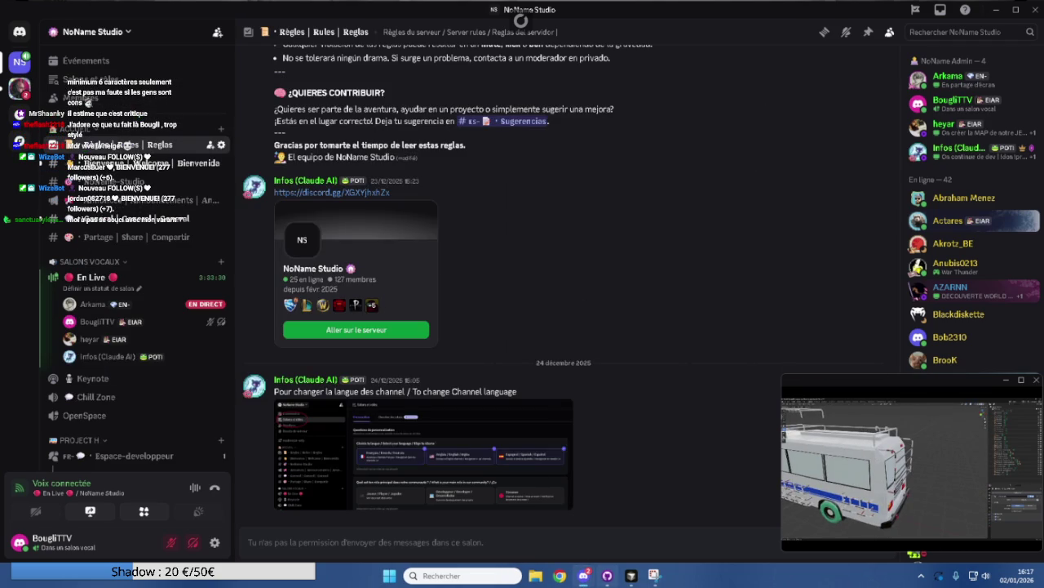
Minimise Discord and Cursor, then open File Explorer with Win+E.
{"action": "left_click", "coordinate": [996, 13]}
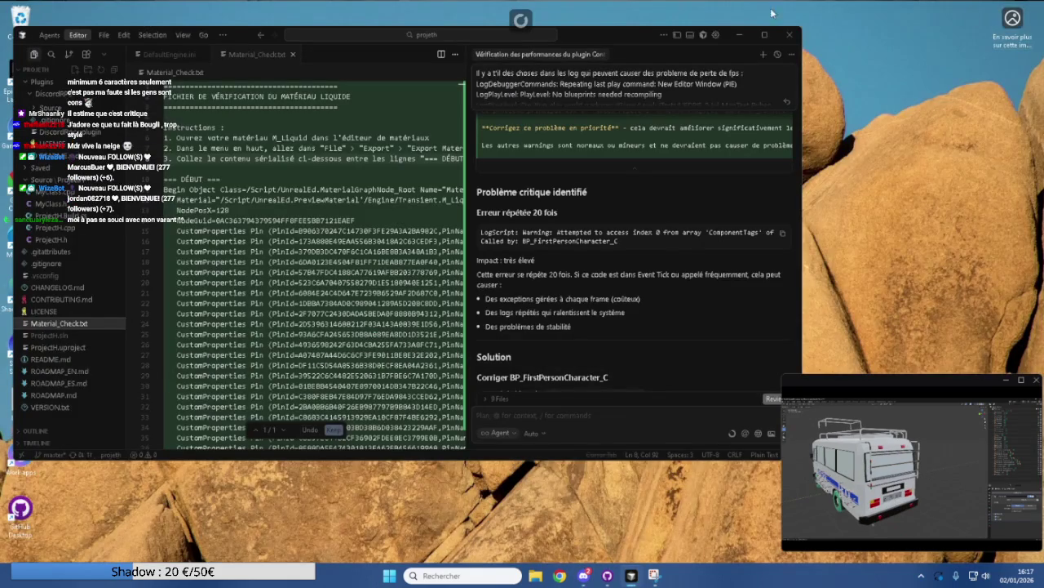
{"action": "left_click", "coordinate": [740, 36]}
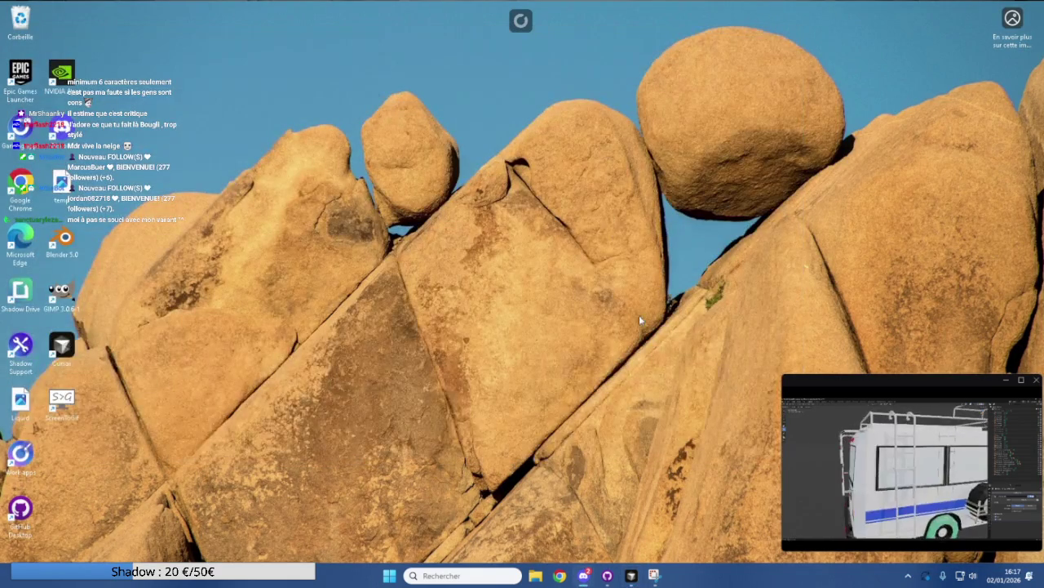
{"action": "mouse_move", "coordinate": [583, 576]}
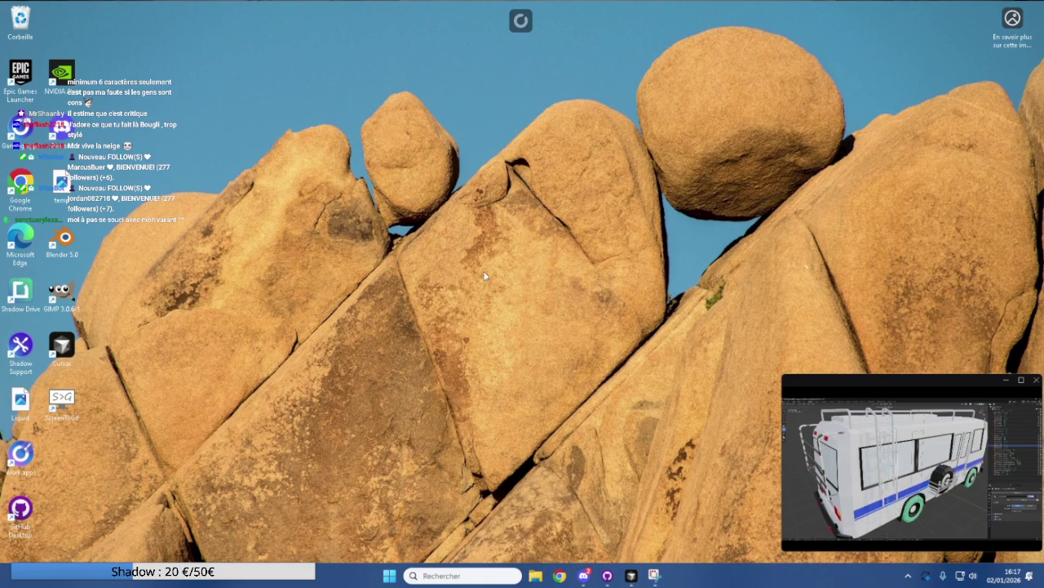
{"action": "key", "text": "super+e"}
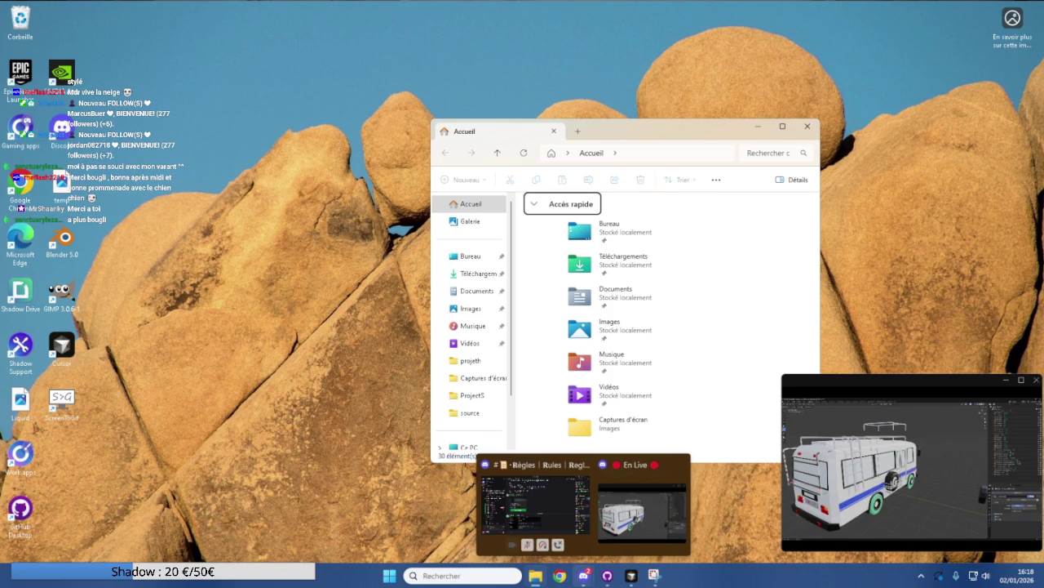
{"action": "left_click", "coordinate": [631, 575]}
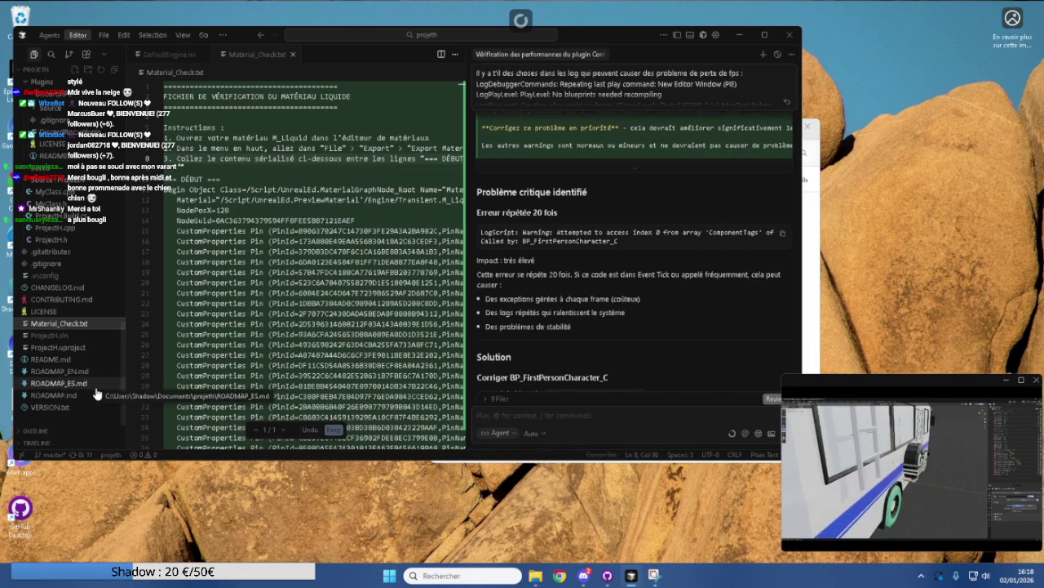
{"action": "scroll", "coordinate": [96, 394], "scroll_direction": "up", "scroll_amount": 3}
{"action": "scroll", "coordinate": [88, 294], "scroll_direction": "up", "scroll_amount": 5}
{"action": "scroll", "coordinate": [86, 290], "scroll_direction": "up", "scroll_amount": 5}
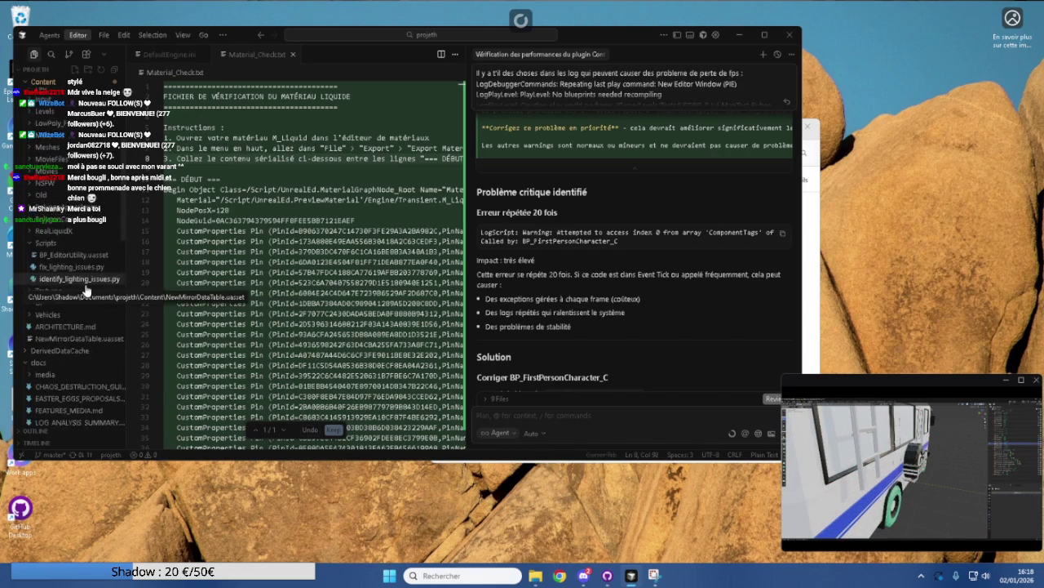
{"action": "scroll", "coordinate": [85, 290], "scroll_direction": "up", "scroll_amount": 10}
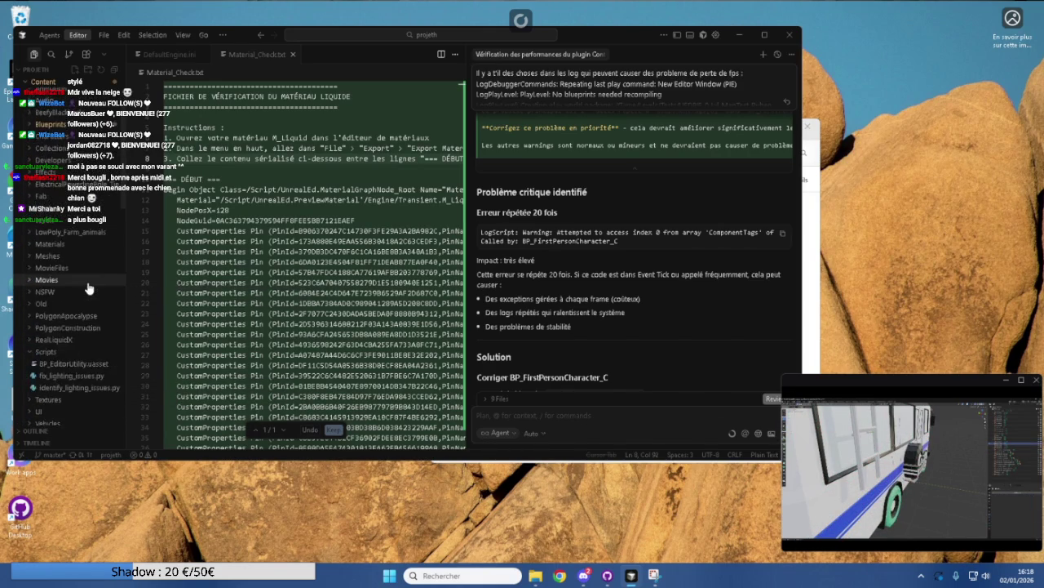
{"action": "scroll", "coordinate": [92, 199], "scroll_direction": "down", "scroll_amount": 15}
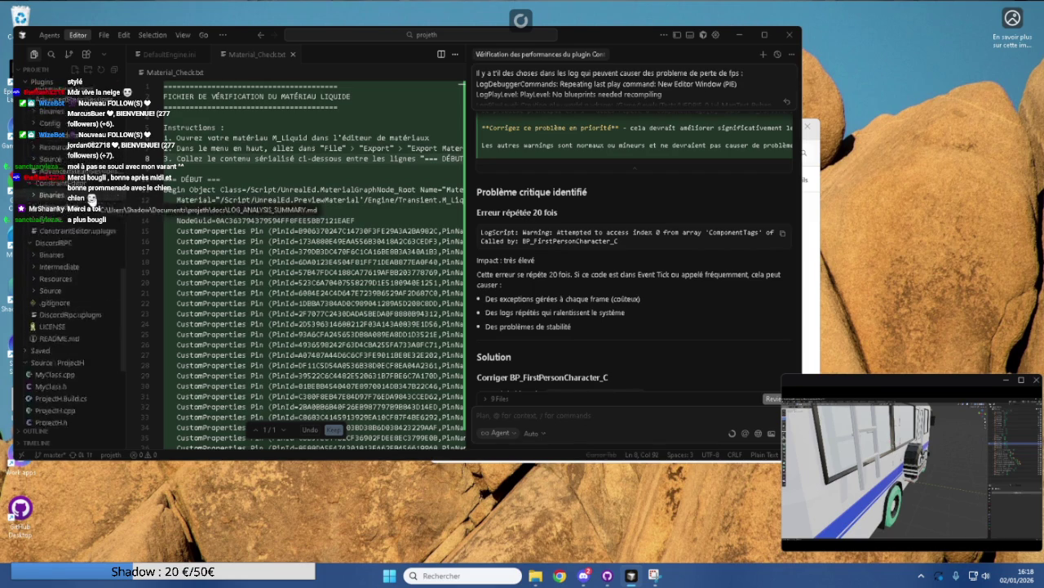
{"action": "scroll", "coordinate": [92, 199], "scroll_direction": "down", "scroll_amount": 3}
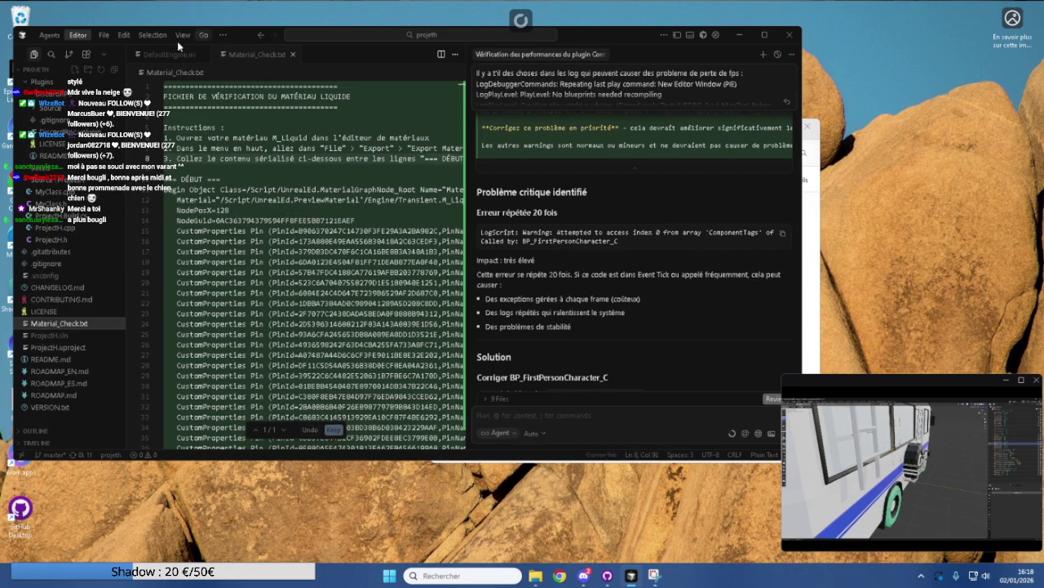
{"action": "left_click", "coordinate": [49, 36]}
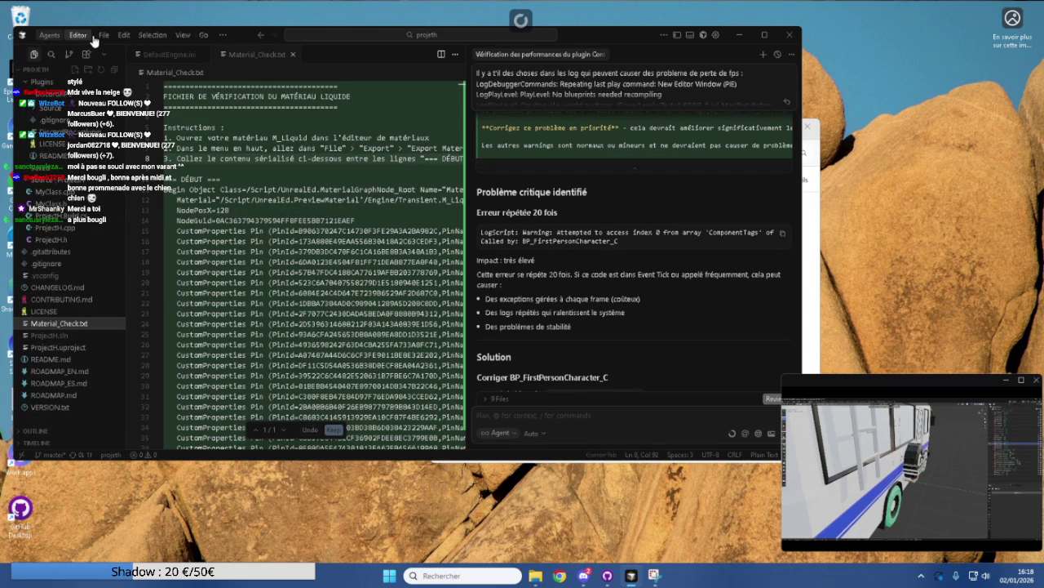
Start Cursor's Open Folder dialog from the File menu and go up from ProjectP to Documents.
{"action": "left_click", "coordinate": [102, 35]}
{"action": "left_click", "coordinate": [142, 35]}
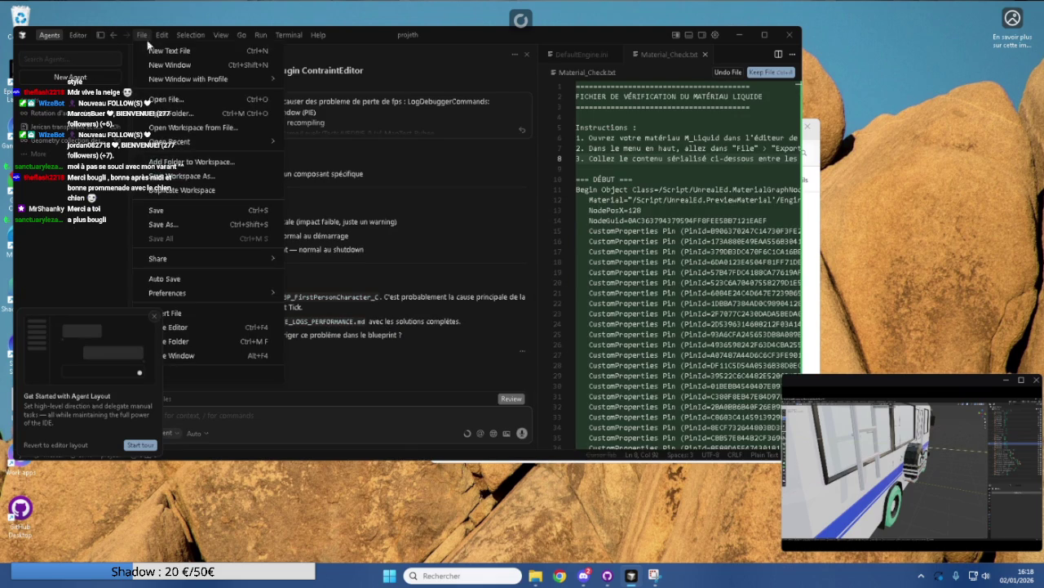
{"action": "left_click", "coordinate": [141, 122]}
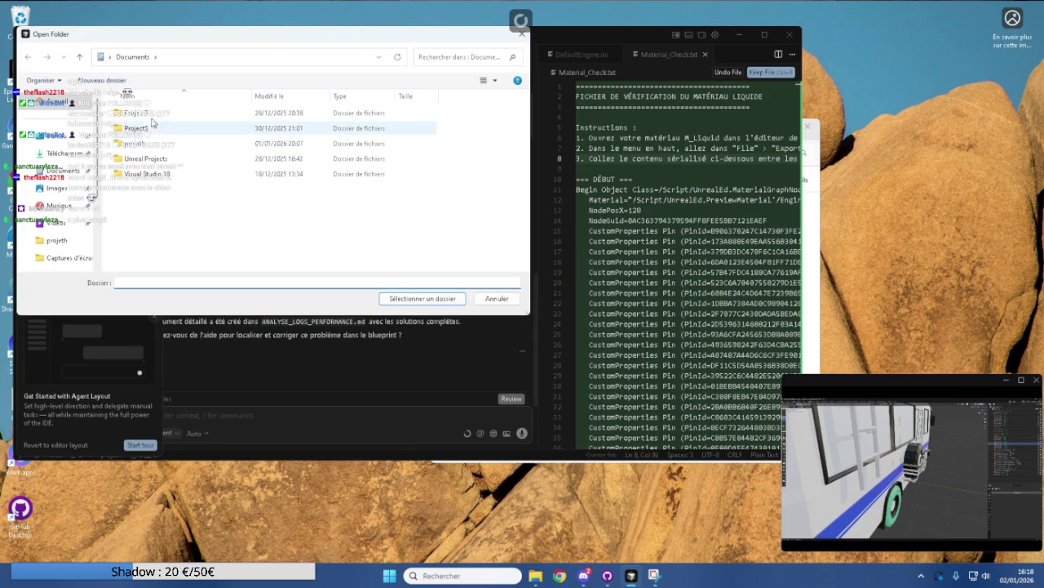
{"action": "left_click", "coordinate": [80, 58]}
In a separate File Explorer window, look through the ProjectS and projeth folders.
{"action": "left_click", "coordinate": [535, 576]}
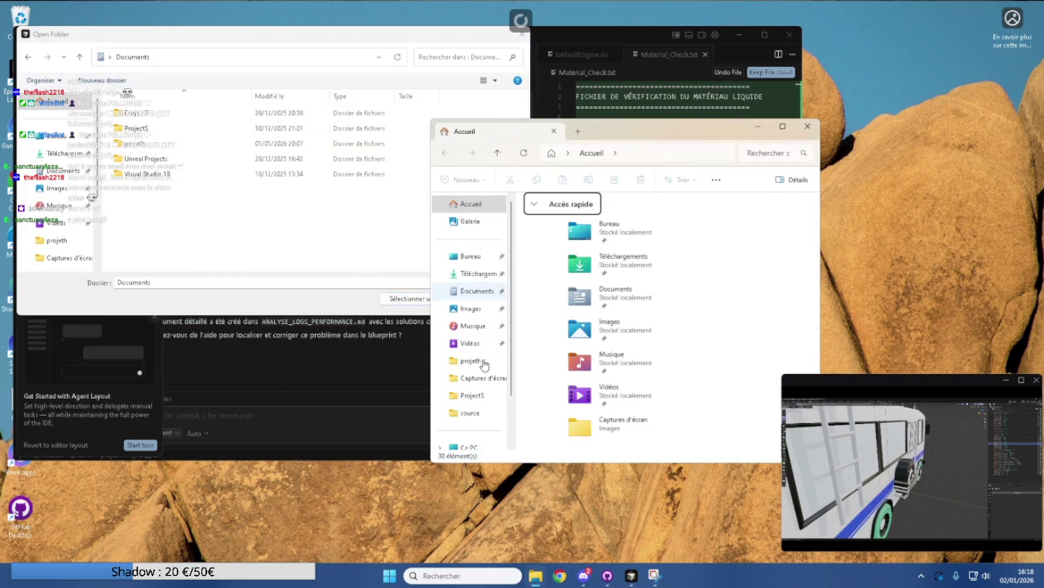
{"action": "scroll", "coordinate": [469, 359], "scroll_direction": "down", "scroll_amount": 3}
{"action": "left_click", "coordinate": [470, 323]}
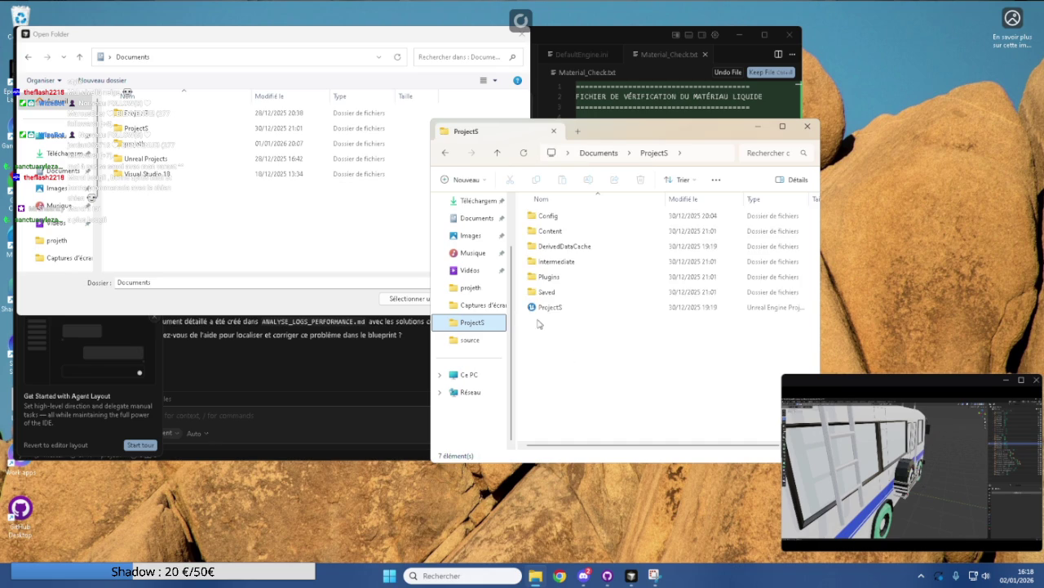
{"action": "left_click", "coordinate": [471, 287]}
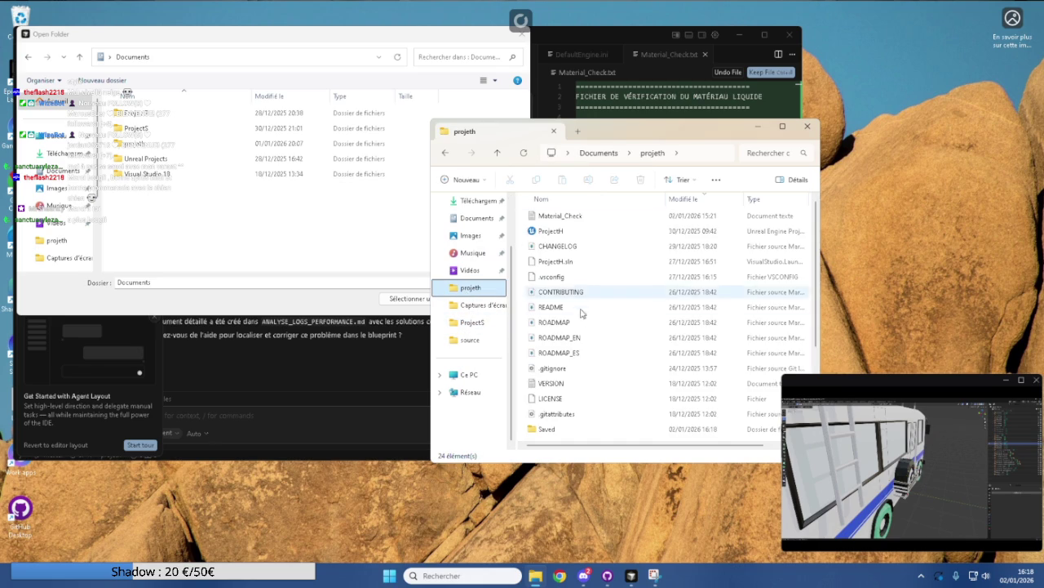
{"action": "scroll", "coordinate": [579, 341], "scroll_direction": "down", "scroll_amount": 1}
{"action": "scroll", "coordinate": [579, 342], "scroll_direction": "down", "scroll_amount": 2}
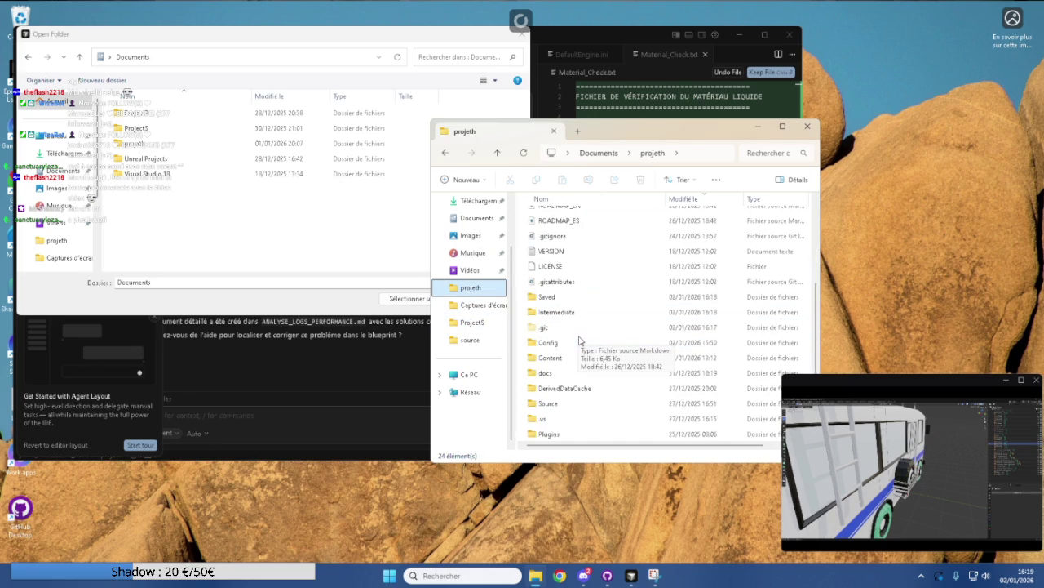
{"action": "scroll", "coordinate": [579, 341], "scroll_direction": "up", "scroll_amount": 3}
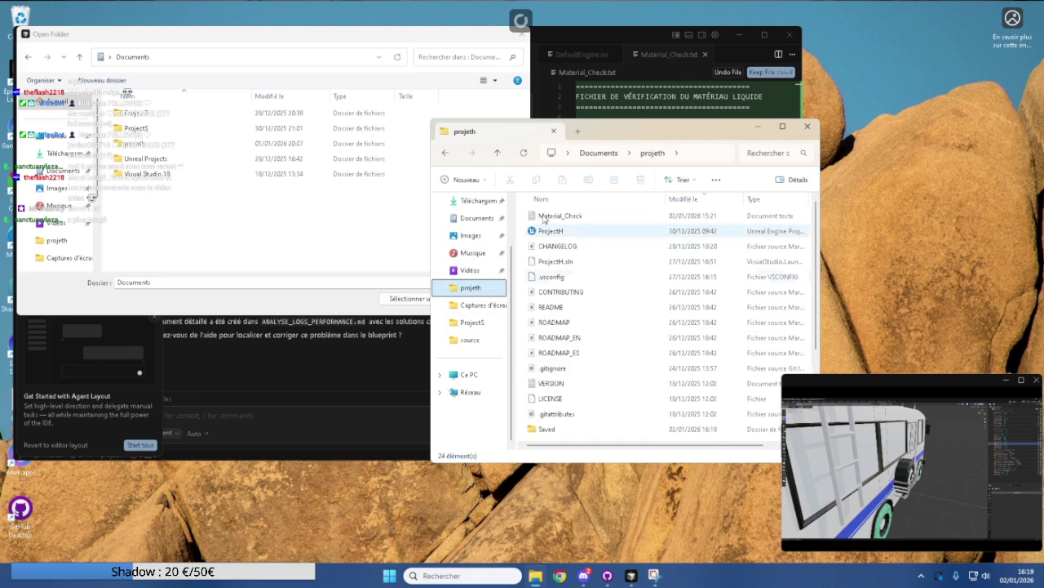
{"action": "left_click", "coordinate": [497, 152]}
Check ProjectS and ProjectP, close the extra Explorer window, and bring the folder dialog forward.
{"action": "double_click", "coordinate": [548, 231]}
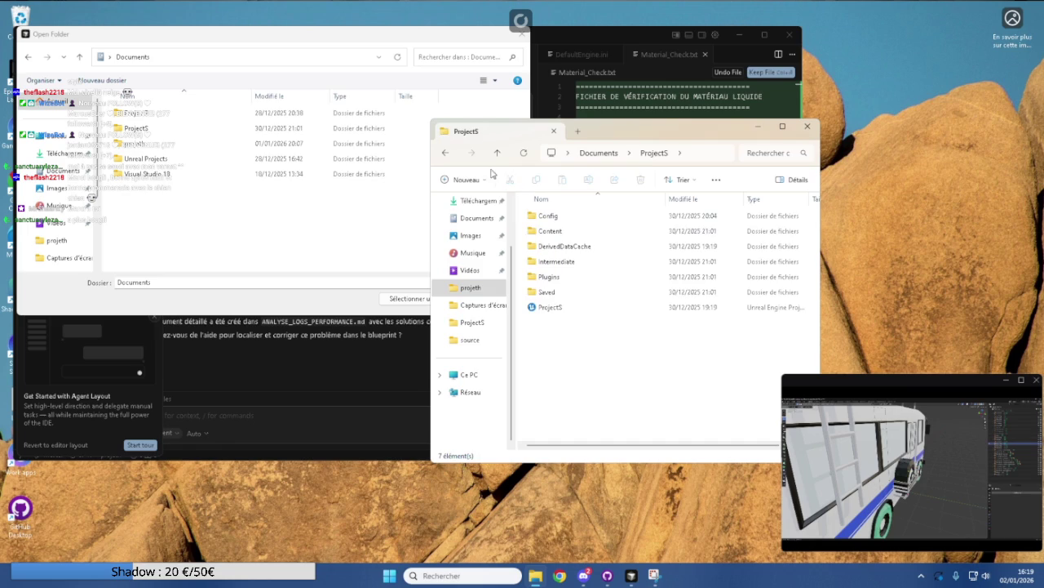
{"action": "key", "text": "BackSpace"}
{"action": "double_click", "coordinate": [538, 213]}
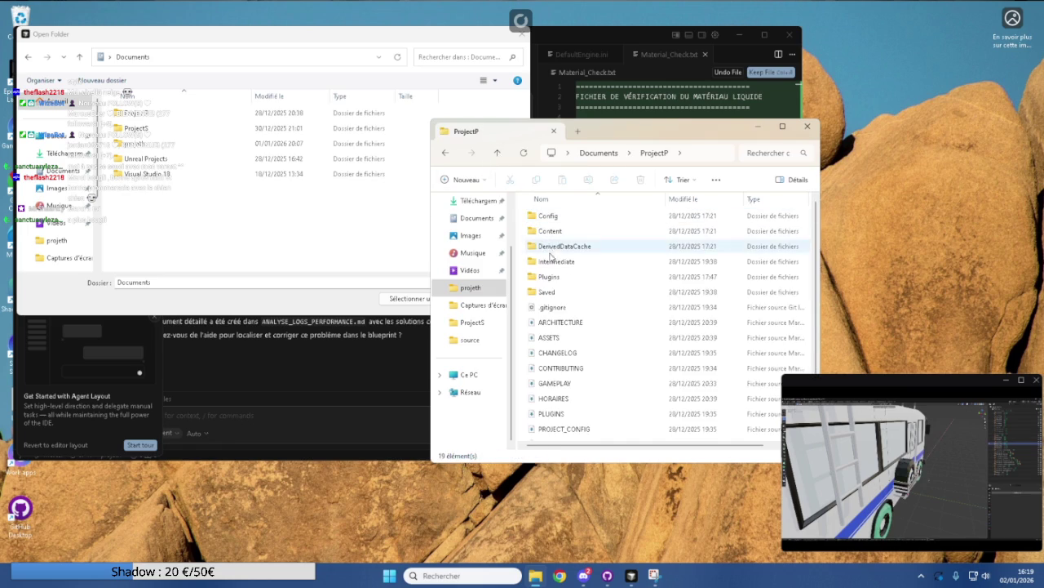
{"action": "scroll", "coordinate": [584, 305], "scroll_direction": "down", "scroll_amount": 2}
{"action": "scroll", "coordinate": [588, 269], "scroll_direction": "up", "scroll_amount": 1}
{"action": "left_click", "coordinate": [807, 127]}
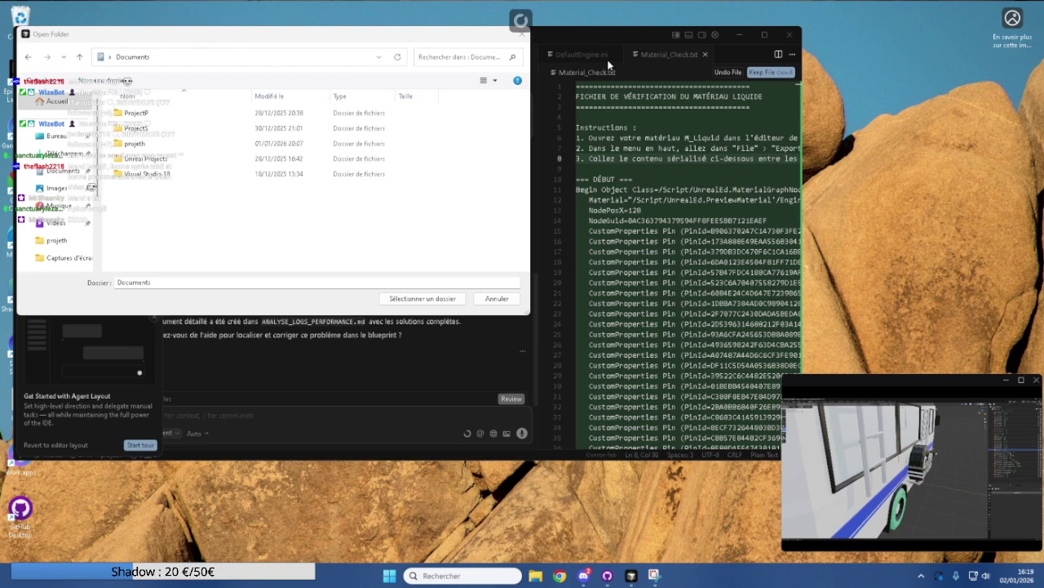
{"action": "left_click", "coordinate": [592, 35]}
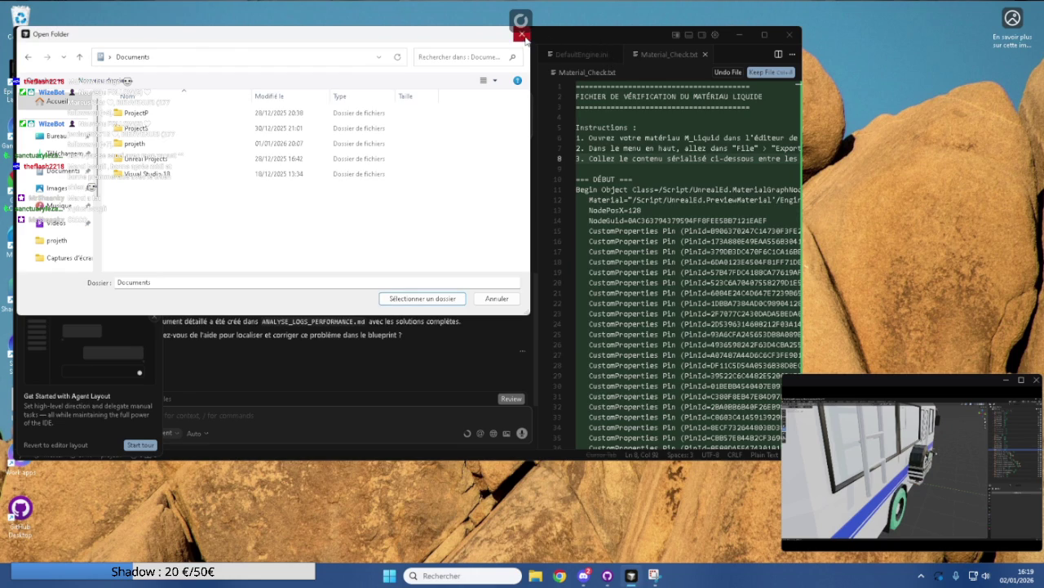
Enter projeth in the dialog, look through .vs > ProjectH > v17, then go back up to projeth.
{"action": "double_click", "coordinate": [137, 143]}
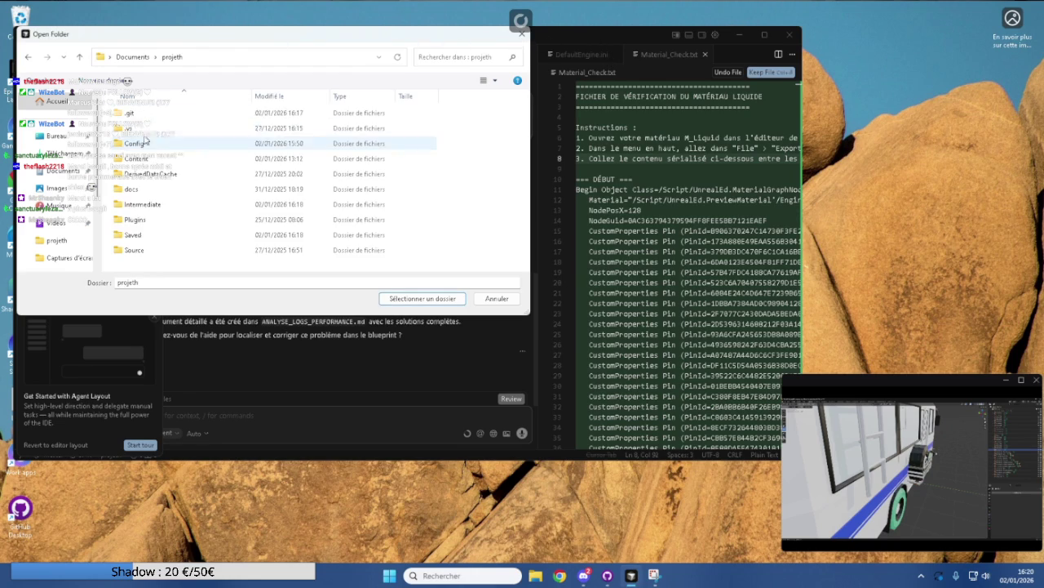
{"action": "double_click", "coordinate": [153, 129]}
{"action": "left_click", "coordinate": [80, 57]}
{"action": "double_click", "coordinate": [154, 128]}
{"action": "double_click", "coordinate": [138, 115]}
{"action": "double_click", "coordinate": [139, 116]}
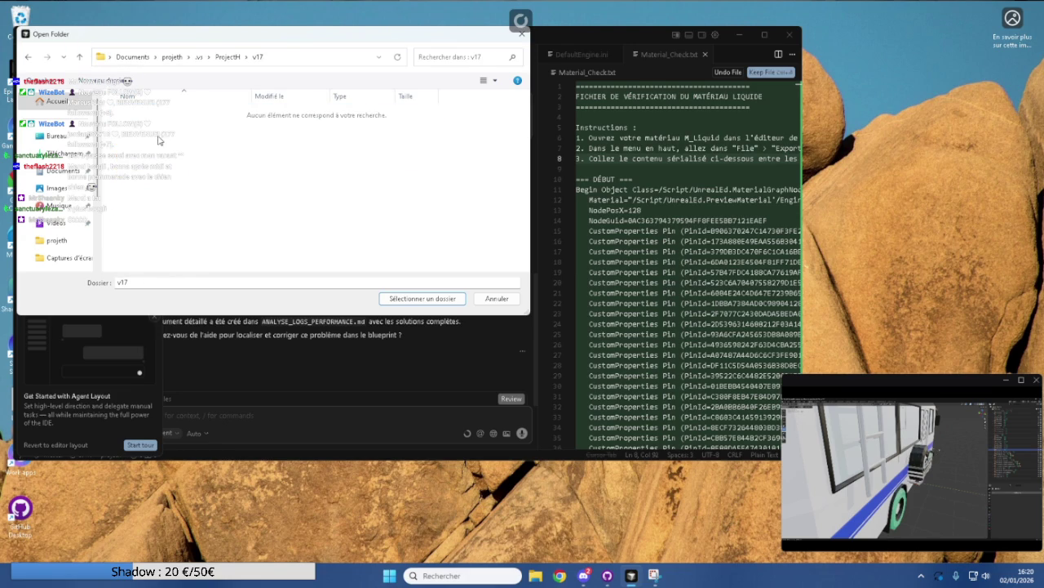
{"action": "left_click", "coordinate": [80, 60]}
{"action": "left_click", "coordinate": [80, 59]}
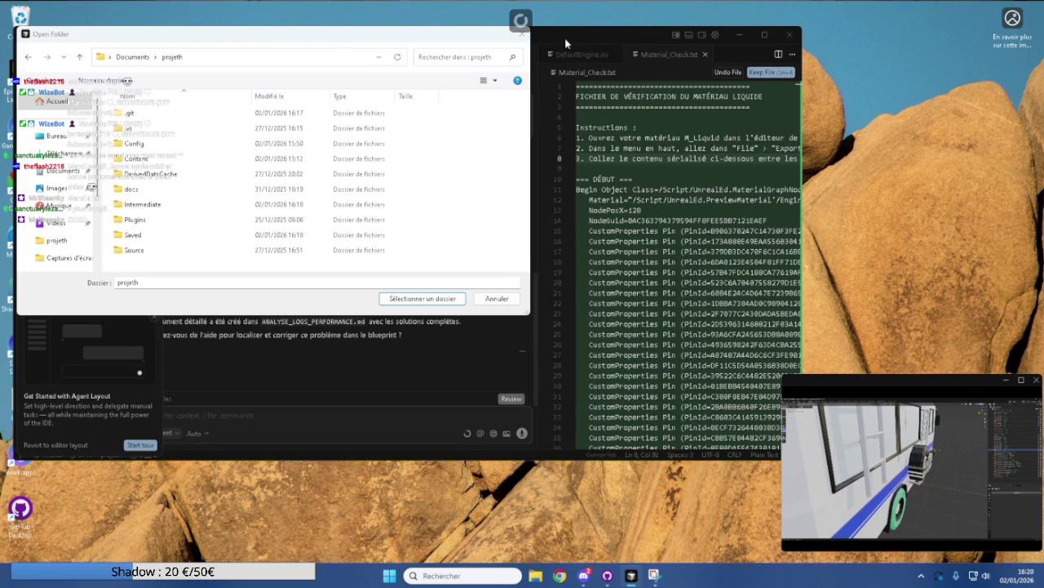
Dismiss the Open Folder dialog and return to the Editor layout with the projeth file tree.
{"action": "left_click", "coordinate": [521, 34]}
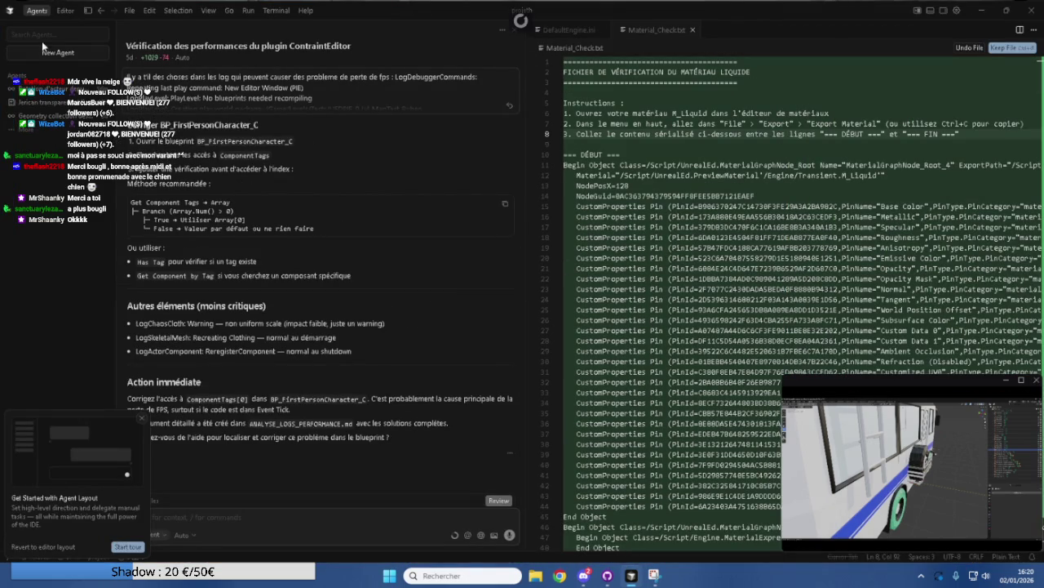
{"action": "left_click", "coordinate": [59, 10]}
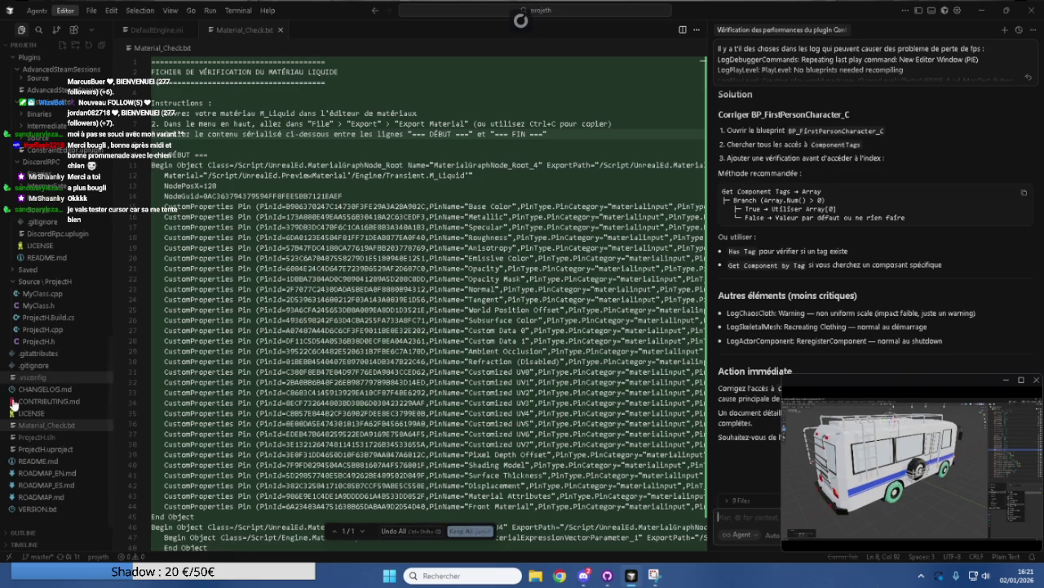
Open the .vsconfig file from the Explorer.
{"action": "left_click", "coordinate": [77, 377]}
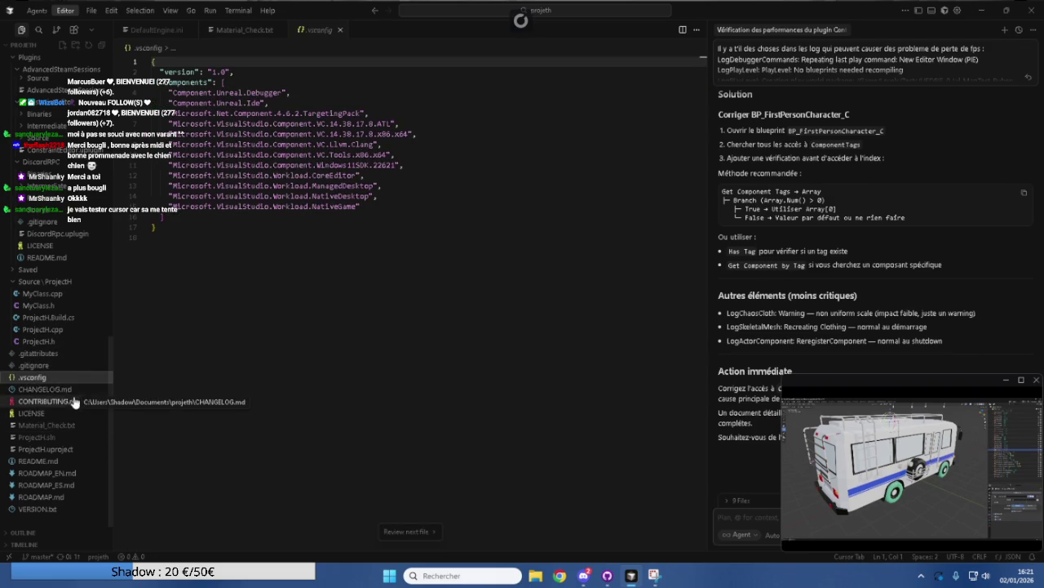
{"action": "scroll", "coordinate": [75, 445], "scroll_direction": "up", "scroll_amount": 5}
{"action": "scroll", "coordinate": [74, 445], "scroll_direction": "up", "scroll_amount": 2}
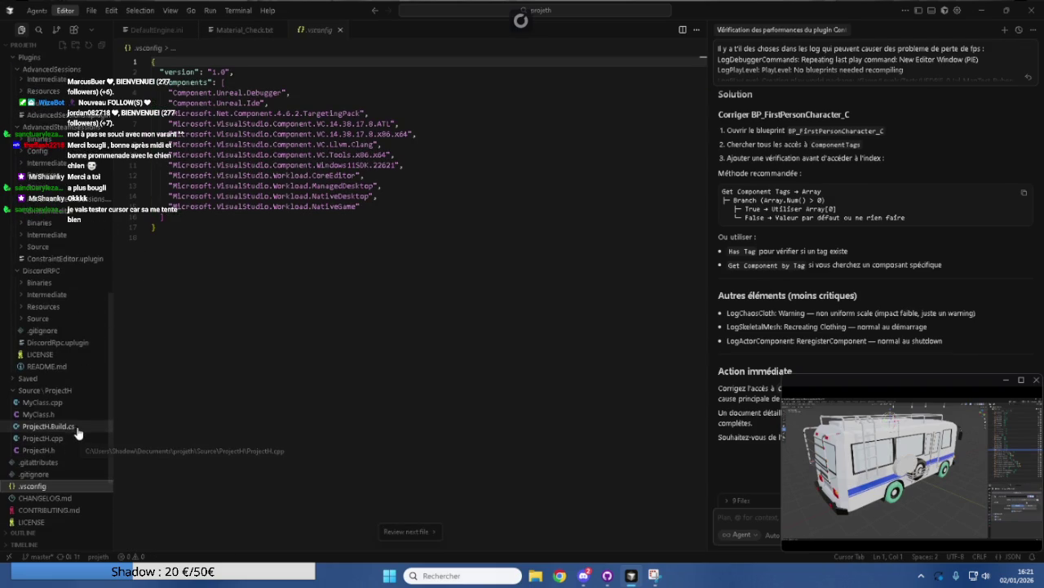
{"action": "scroll", "coordinate": [78, 424], "scroll_direction": "up", "scroll_amount": 3}
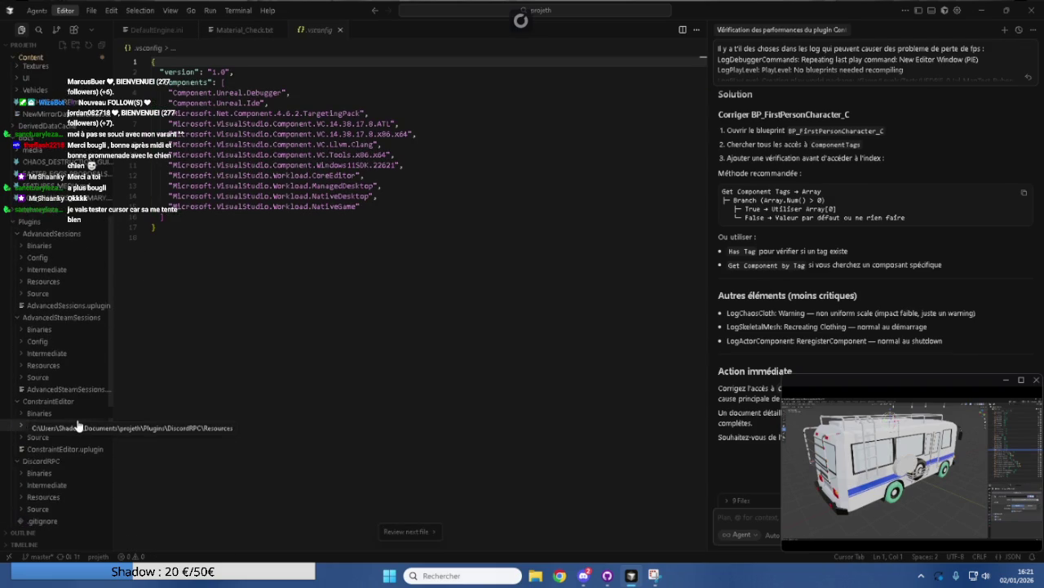
Expand the ConstraintEditor plugin's Source, Public, Private, Intermediate and Binaries folders.
{"action": "left_click", "coordinate": [74, 400]}
{"action": "scroll", "coordinate": [73, 412], "scroll_direction": "down", "scroll_amount": 1}
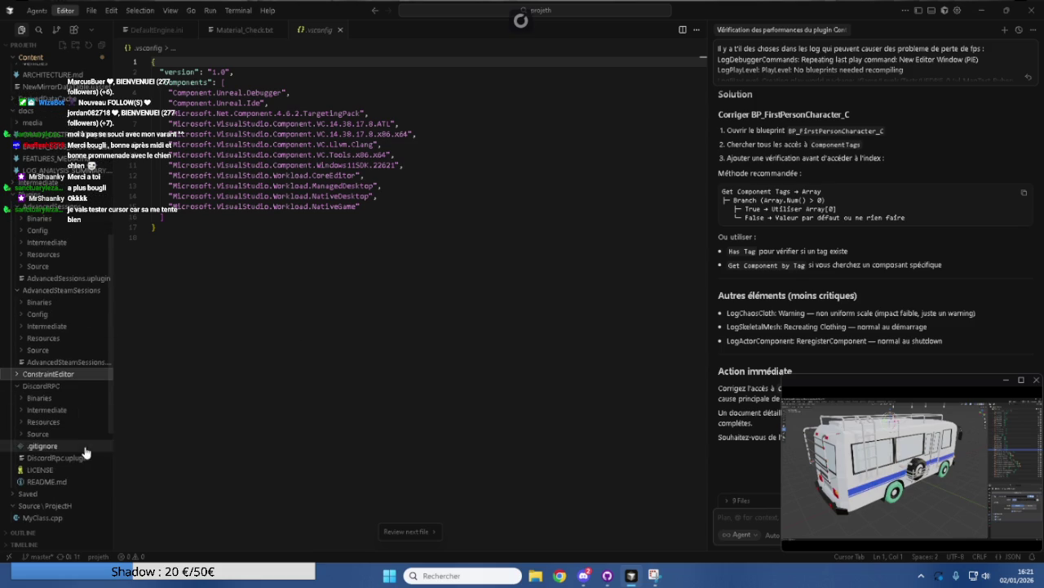
{"action": "left_click", "coordinate": [69, 374]}
{"action": "scroll", "coordinate": [79, 387], "scroll_direction": "down", "scroll_amount": 1}
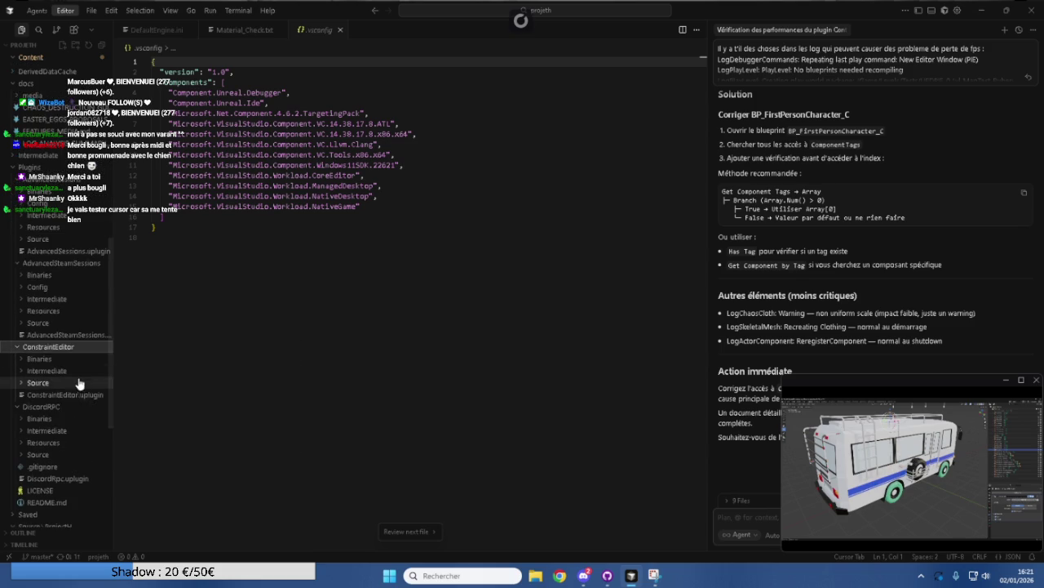
{"action": "left_click", "coordinate": [73, 381]}
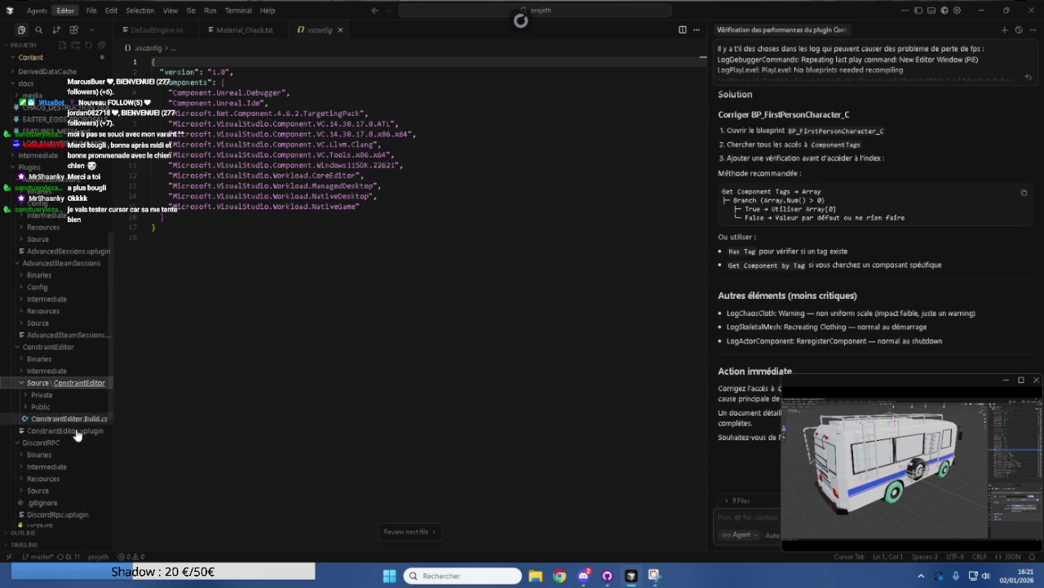
{"action": "left_click", "coordinate": [58, 404]}
{"action": "left_click", "coordinate": [57, 396]}
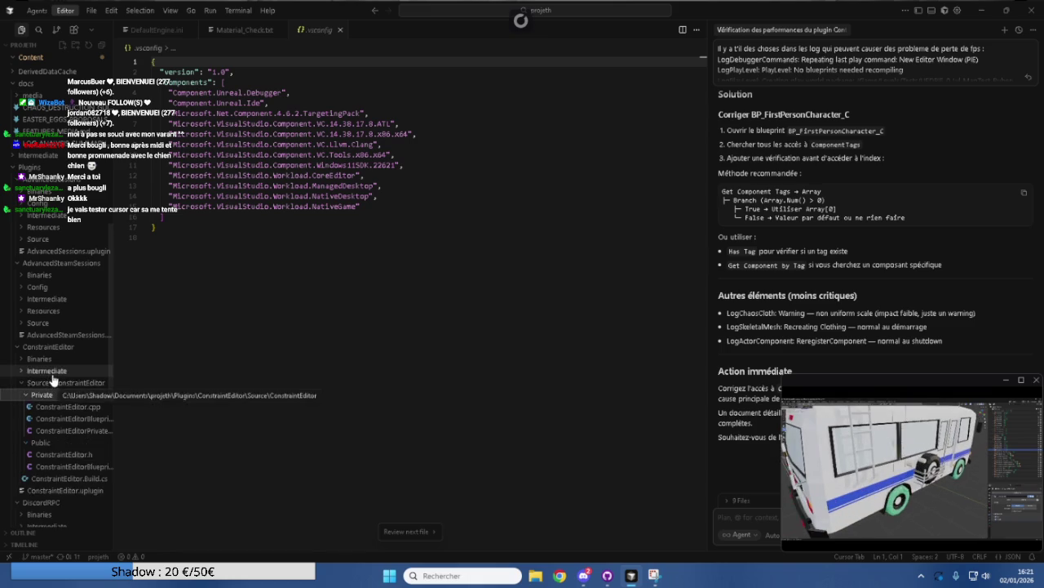
{"action": "left_click", "coordinate": [49, 370]}
{"action": "left_click", "coordinate": [51, 359]}
{"action": "scroll", "coordinate": [66, 364], "scroll_direction": "down", "scroll_amount": 3}
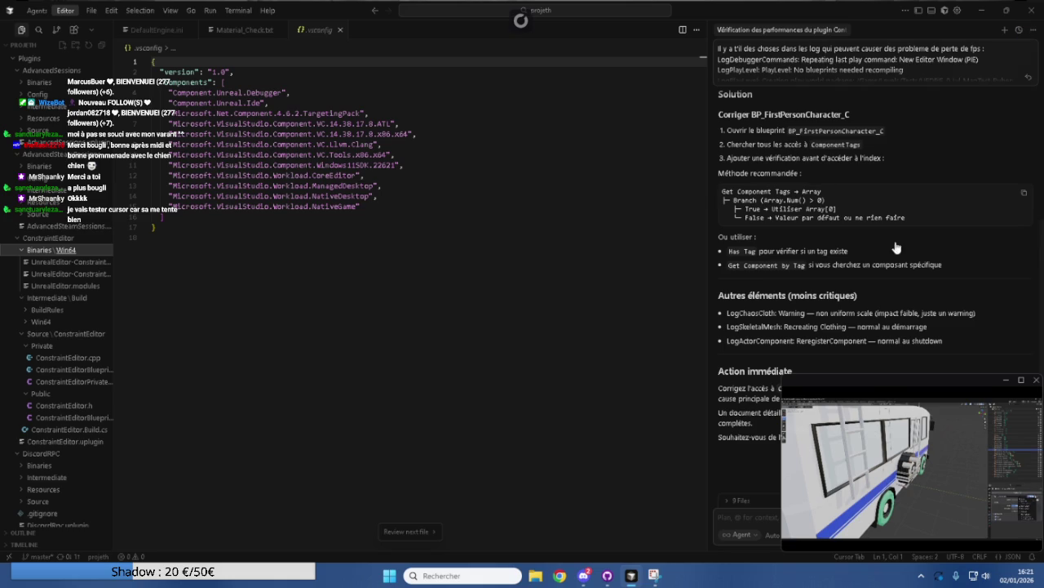
{"action": "mouse_move", "coordinate": [607, 575]}
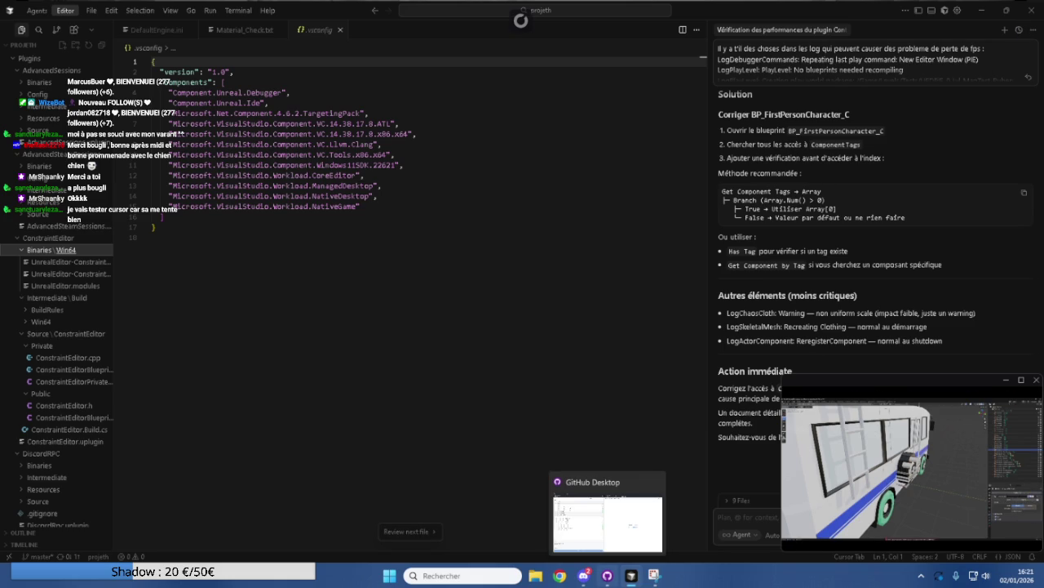